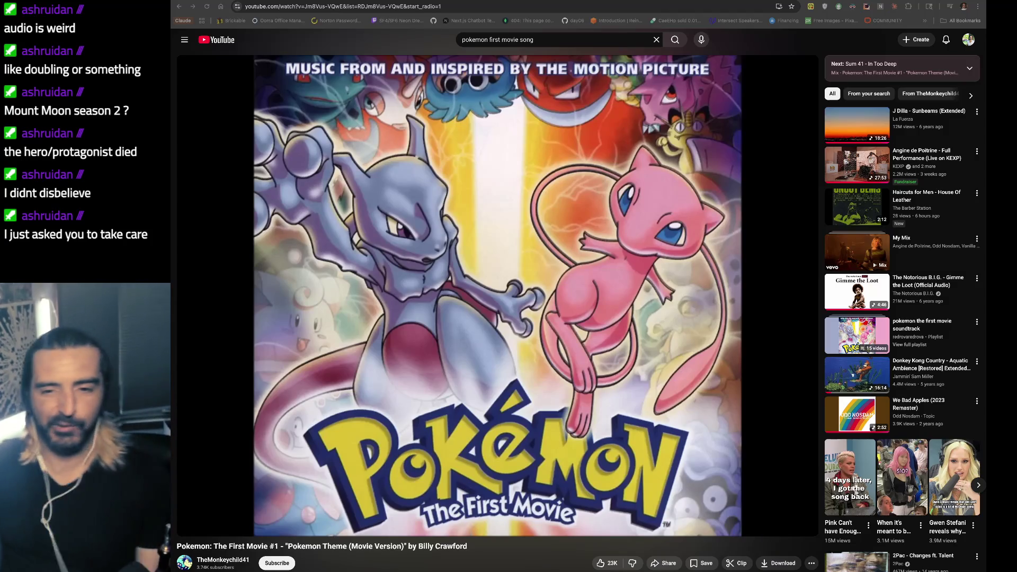
- Switch to the ChatGPT vendor table cost conversation and highlight the price and show-example bullets
key("ctrl+Tab")
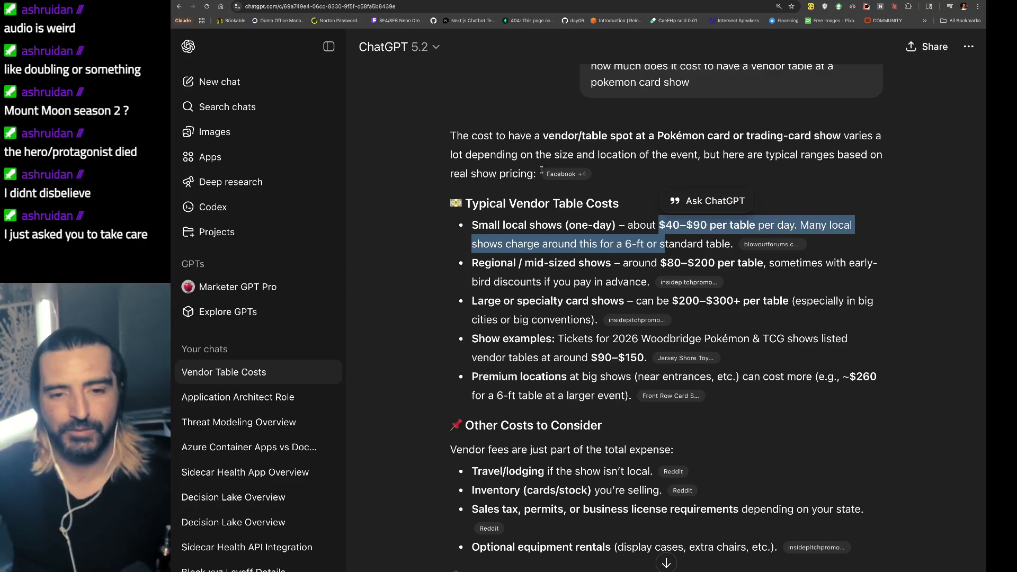
mouse_move(519, 263)
left_mouse_down()
mouse_move(547, 282)
mouse_move(514, 301)
left_mouse_up()
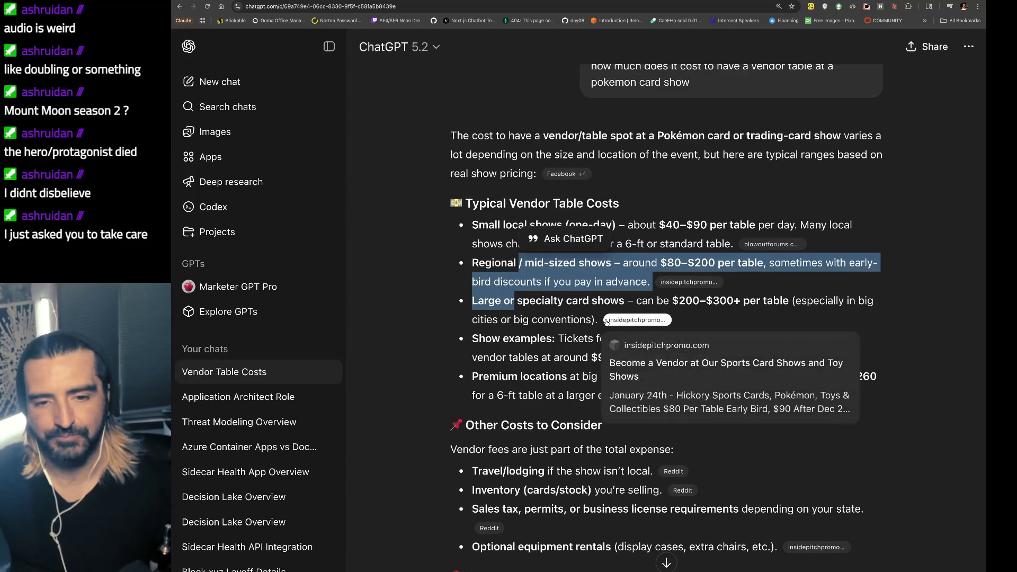
scroll(636, 286, "down", 1)
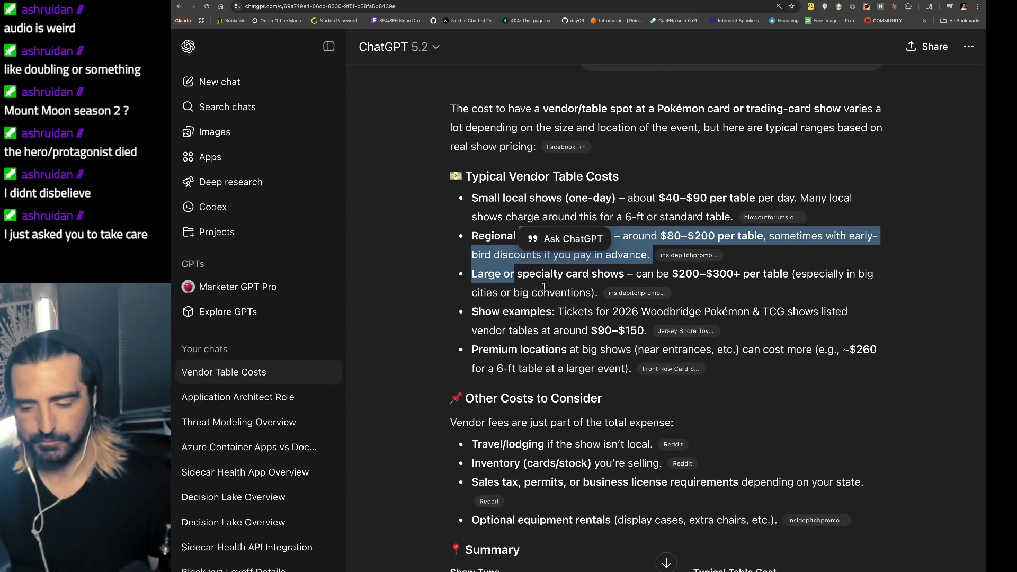
left_click_drag(472, 306, 613, 360)
scroll(581, 362, "down", 2)
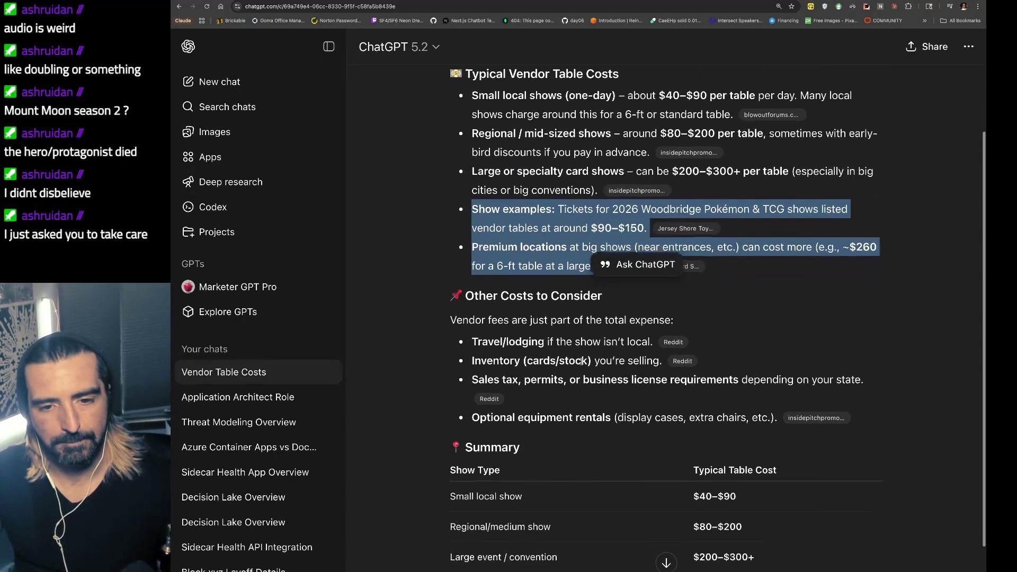
left_click_drag(500, 333, 500, 358)
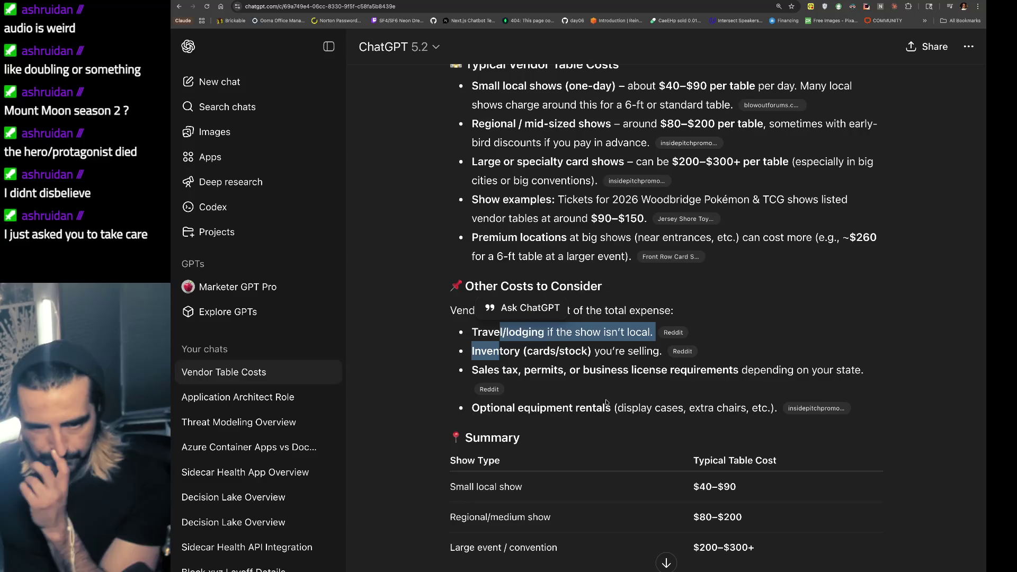
scroll(607, 403, "down", 3)
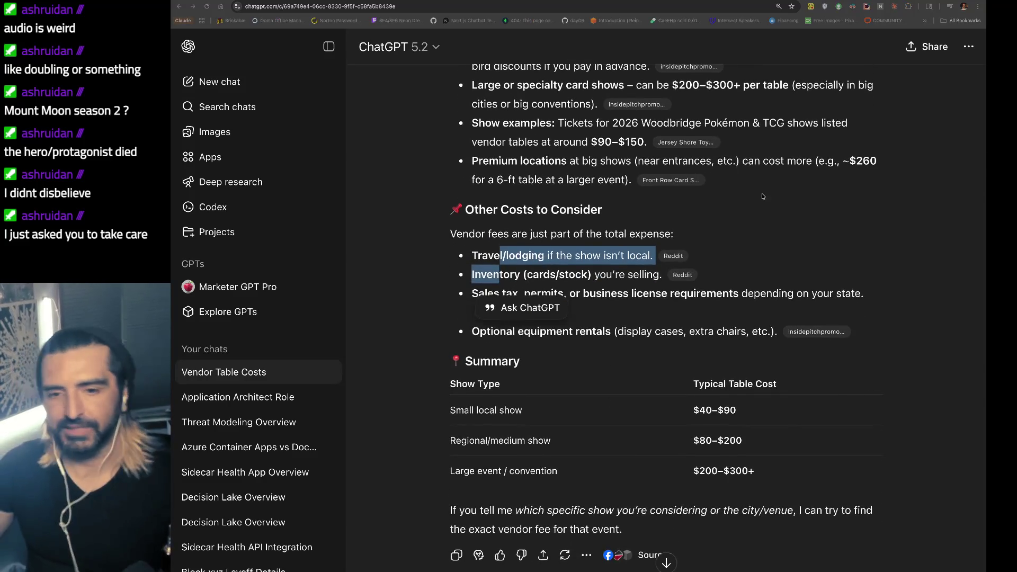
key("super+t")
- Search Google for buying an entire Pokémon card vendor's inventory
type("buy e")
key("BackSpace")
type("an entire v")
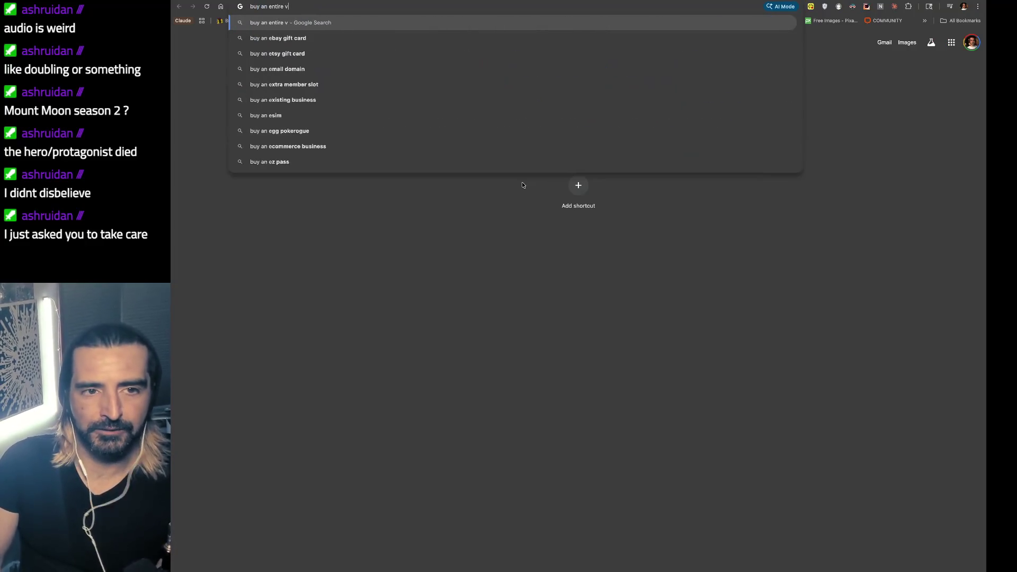
key("BackSpace")
type("pokeo")
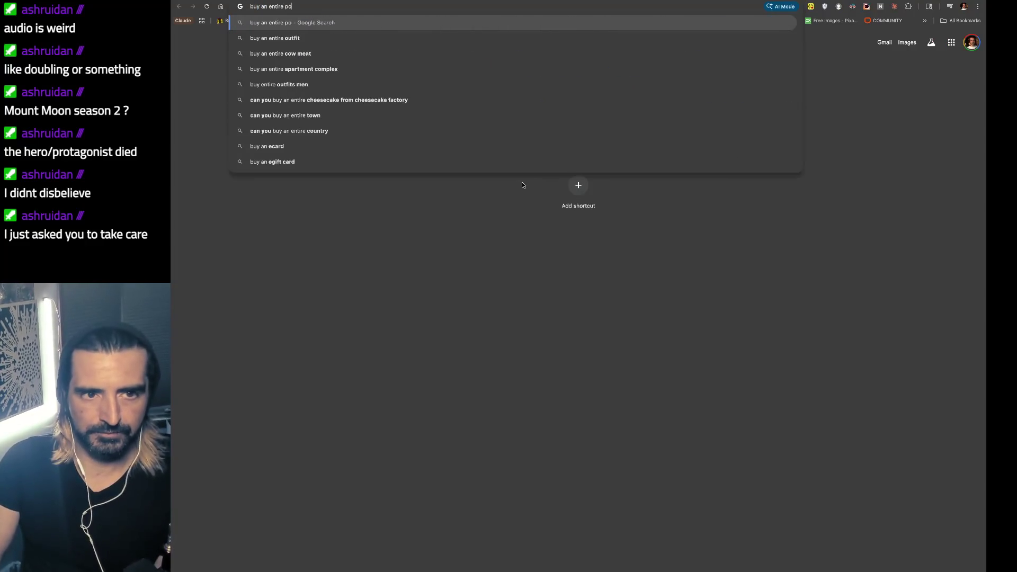
type("n card vend")
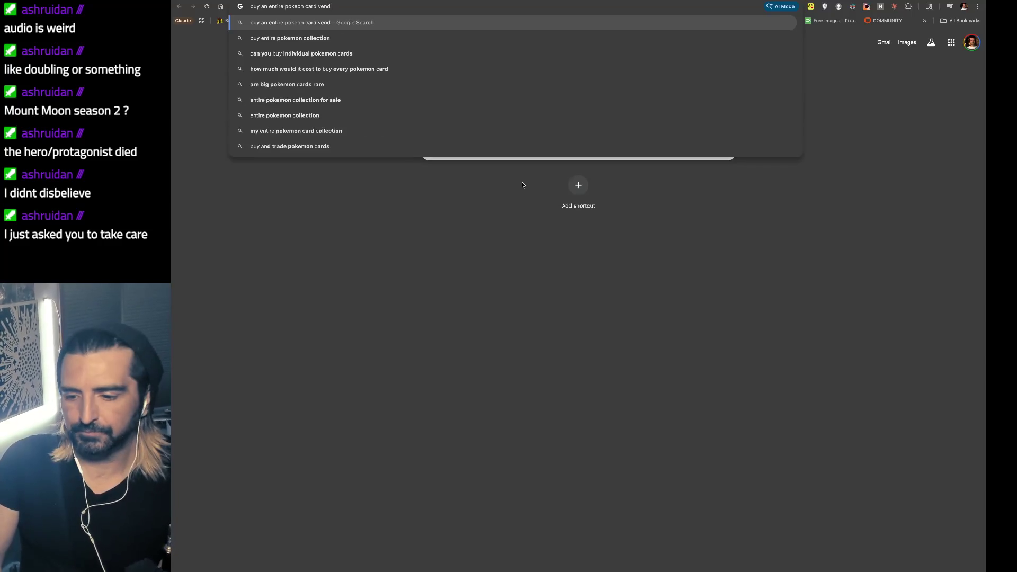
type("ors inventory")
key("Return")
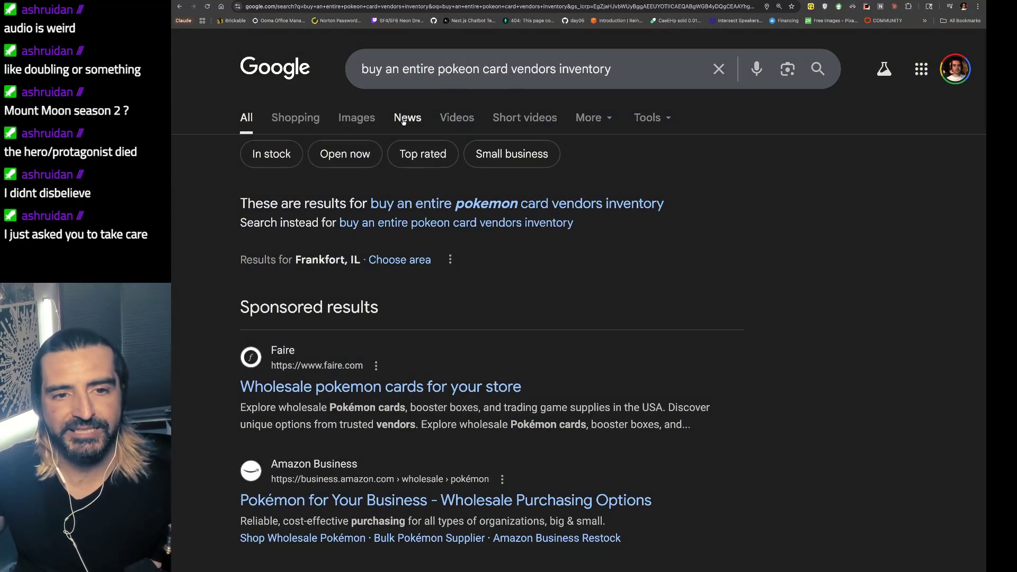
- Open the 'I Explain Buying Entire Pokemon Collections' video result and pause the Pokémon theme tab
left_click(449, 121)
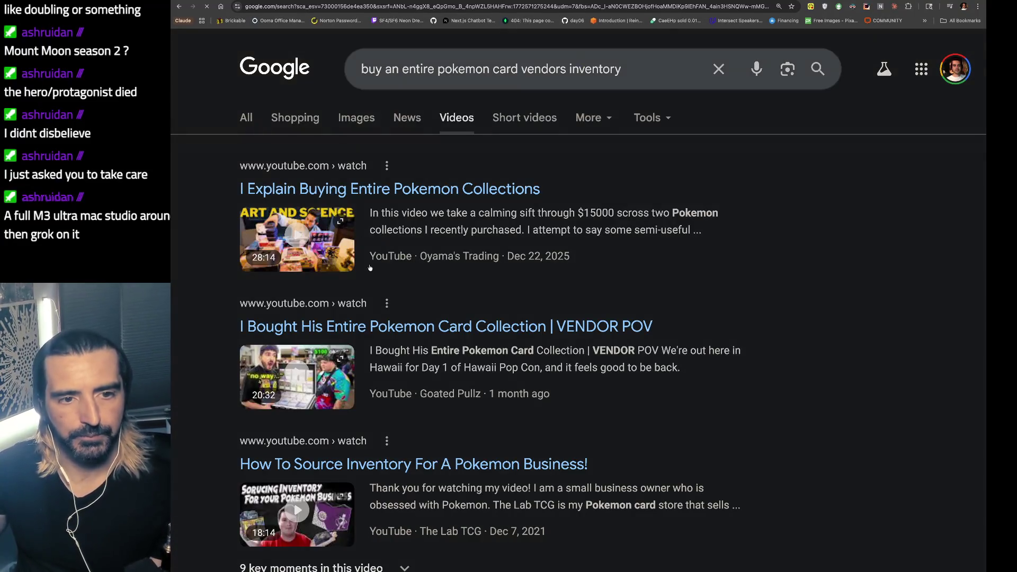
left_click(321, 244)
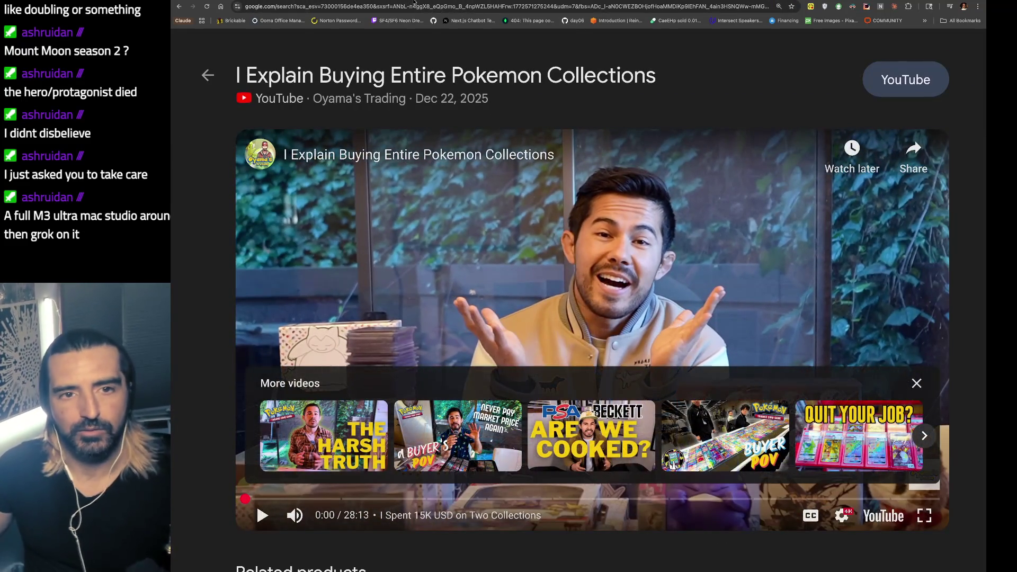
key("ctrl+Tab")
key("k")
key("ctrl+shift+Tab")
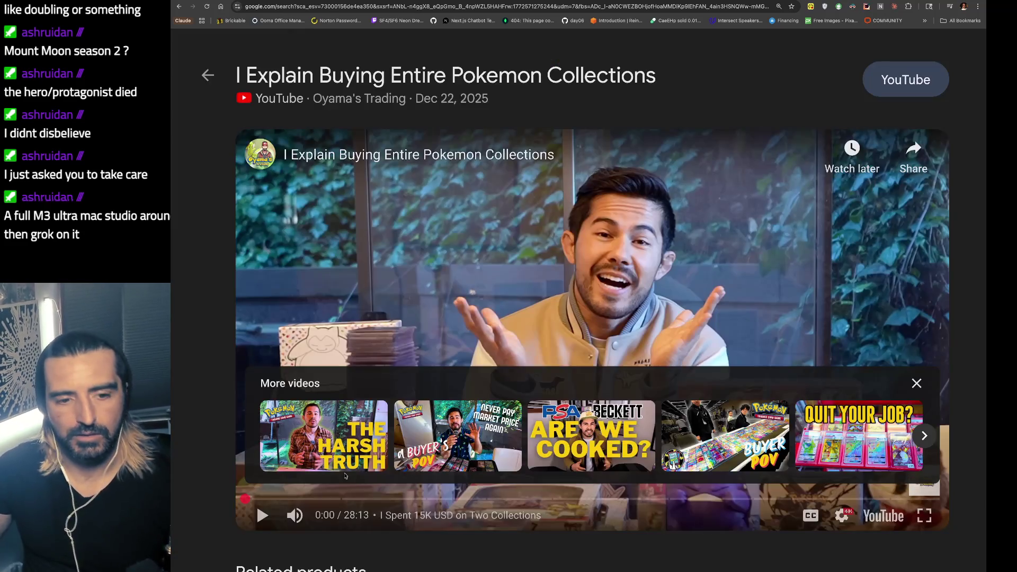
left_click(263, 514)
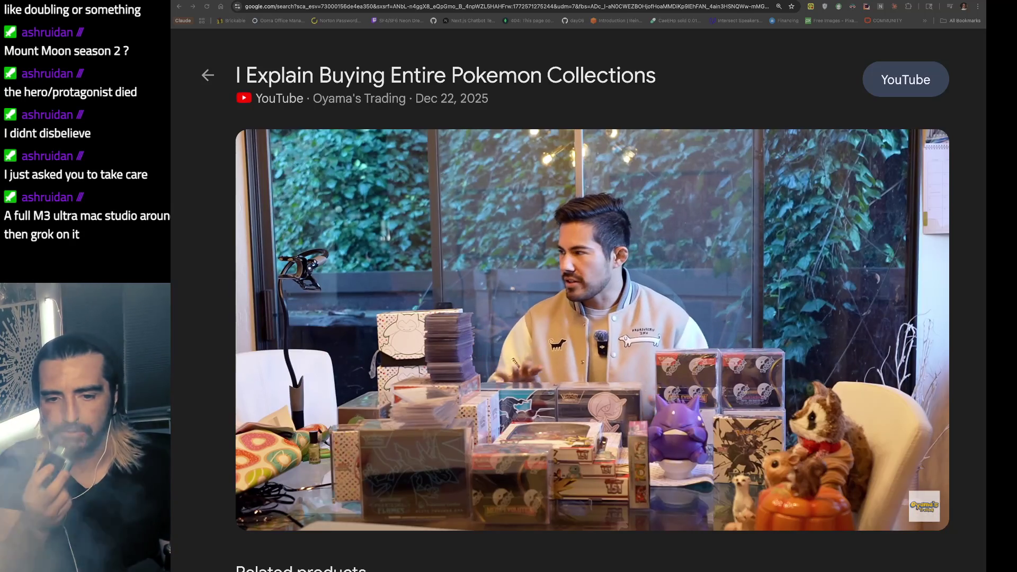
- Load the full player for 'I Explain Buying Entire Pokemon Collections' and pause and resume it twice
left_click(585, 411)
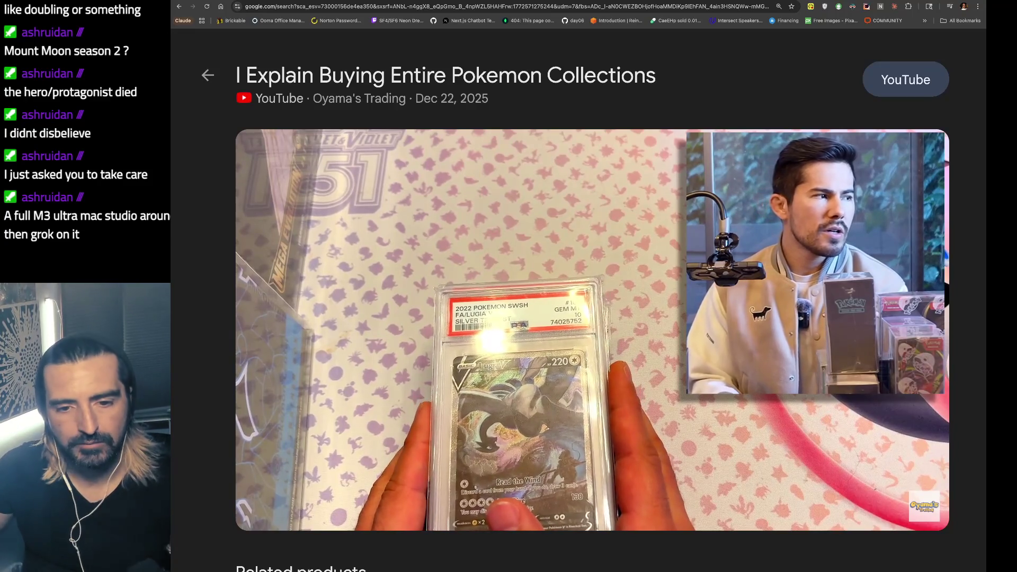
left_click(713, 320)
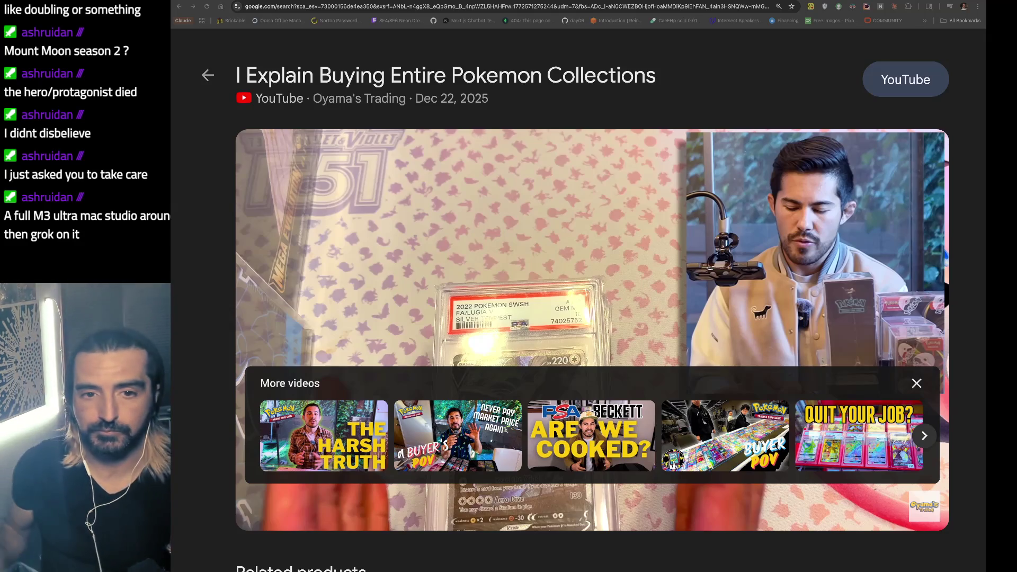
mouse_move(516, 226)
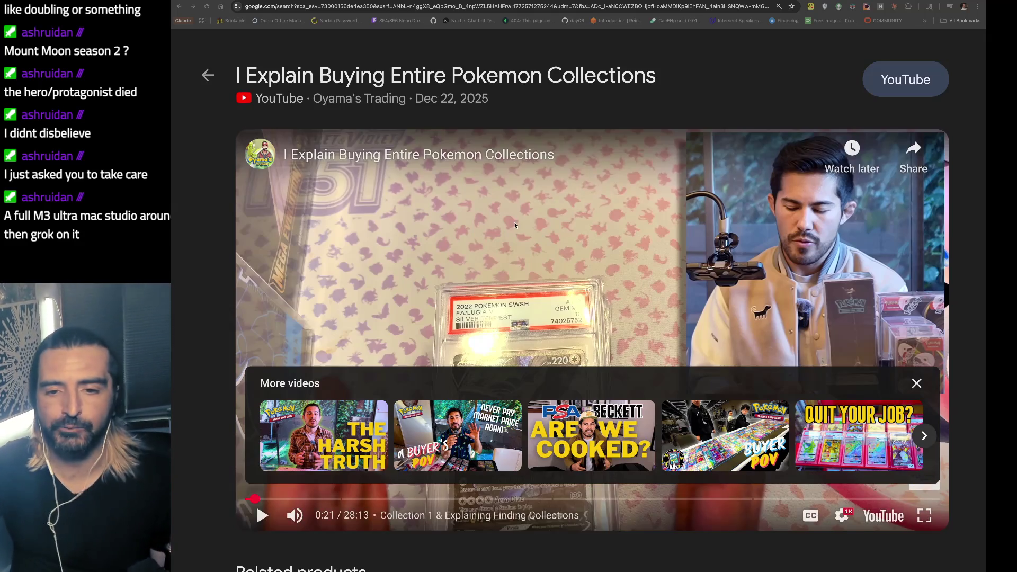
left_click(566, 181)
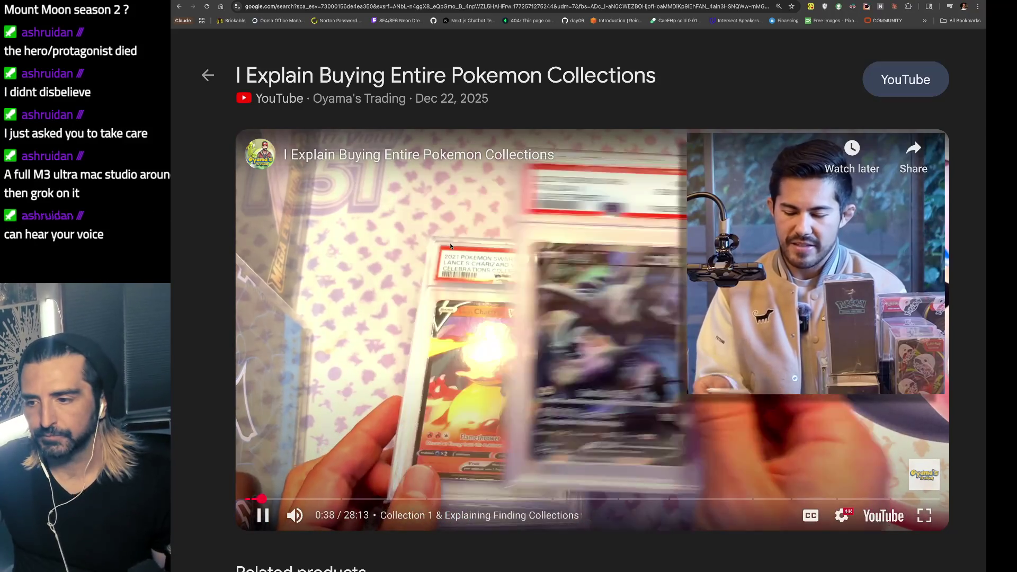
left_click(451, 246)
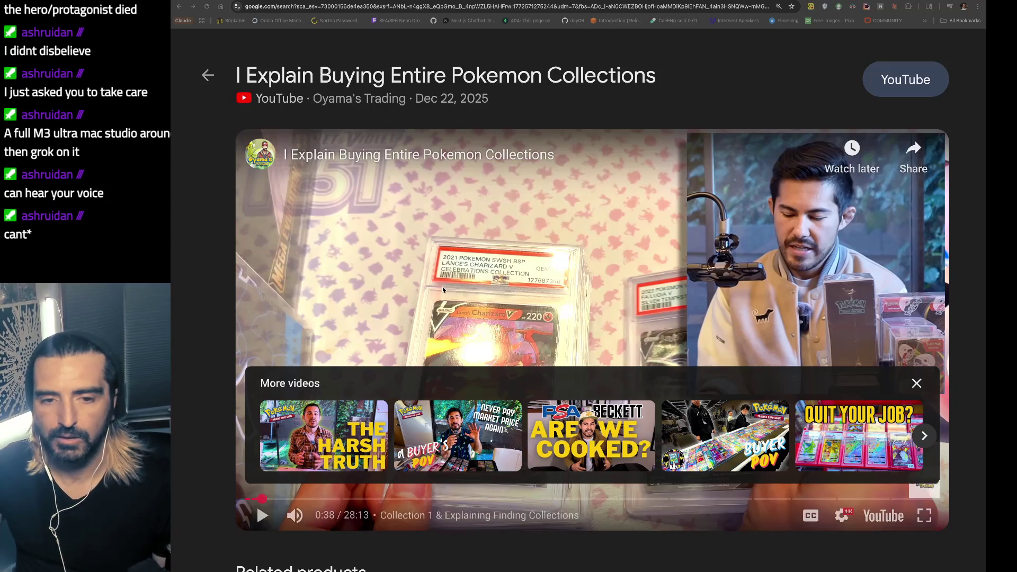
left_click(587, 286)
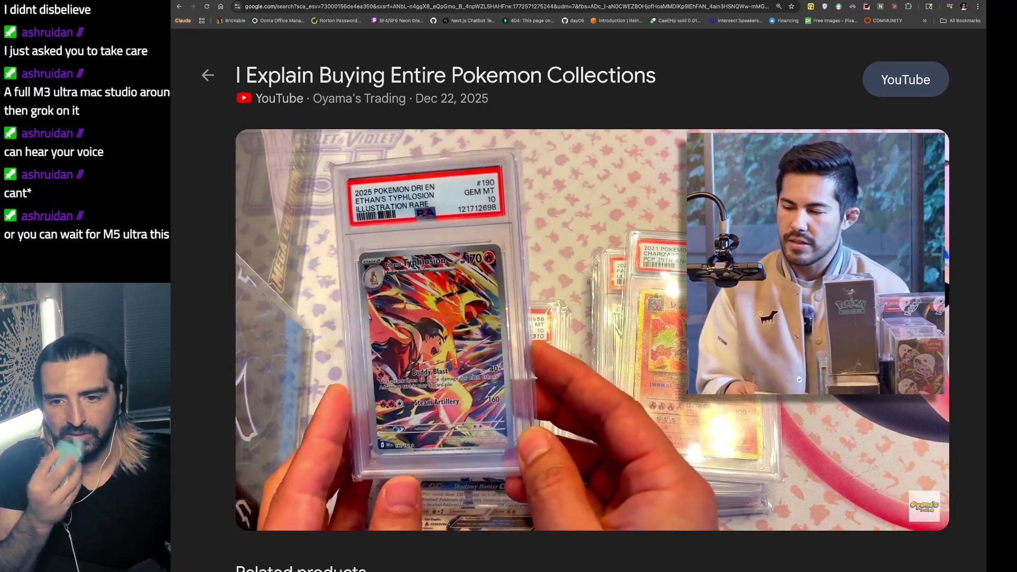
- Pause and resume the collections video several times, then start a fresh Google tab
left_click(719, 235)
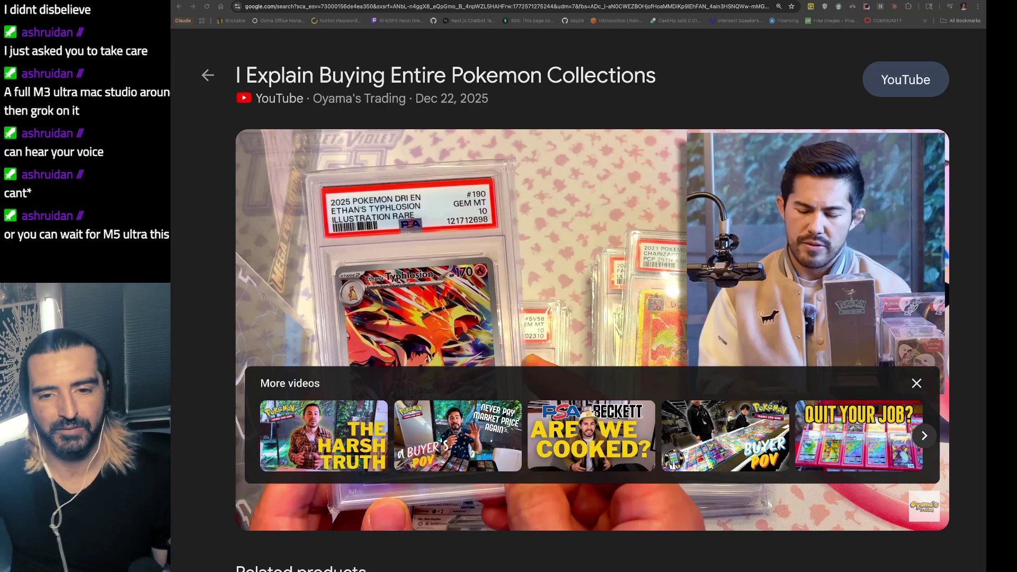
key("space")
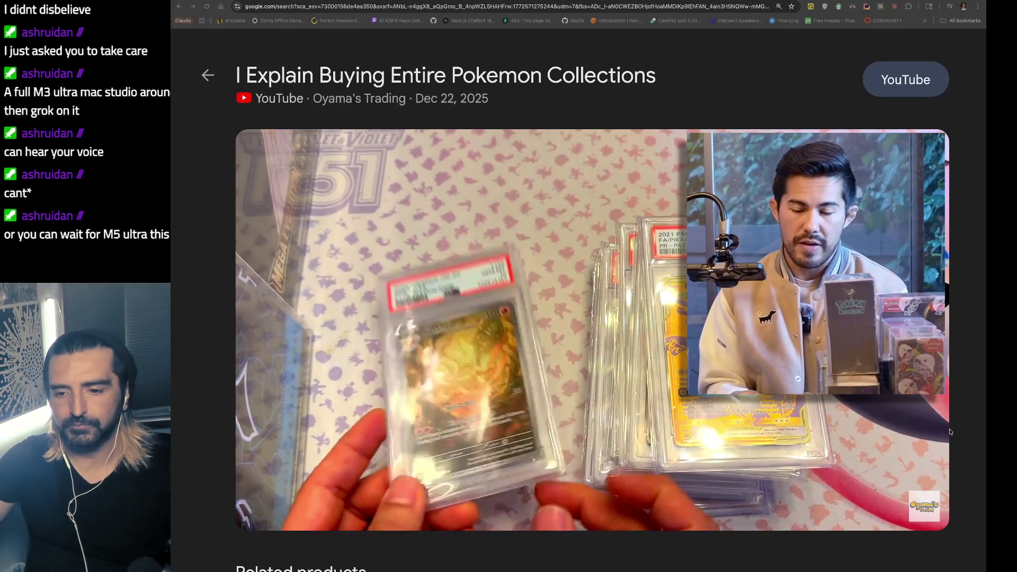
left_click(915, 329)
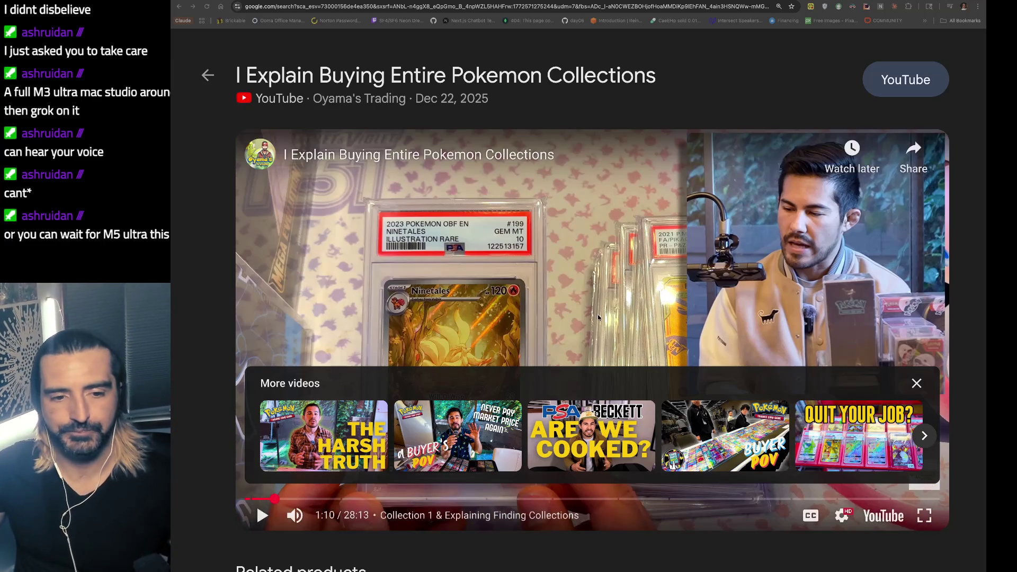
left_click(263, 515)
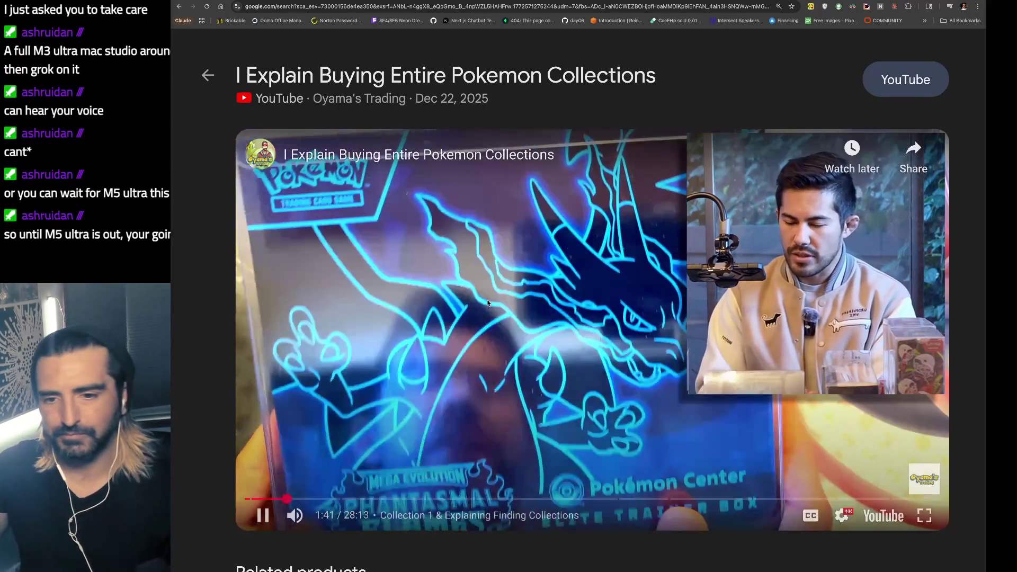
left_click(946, 401)
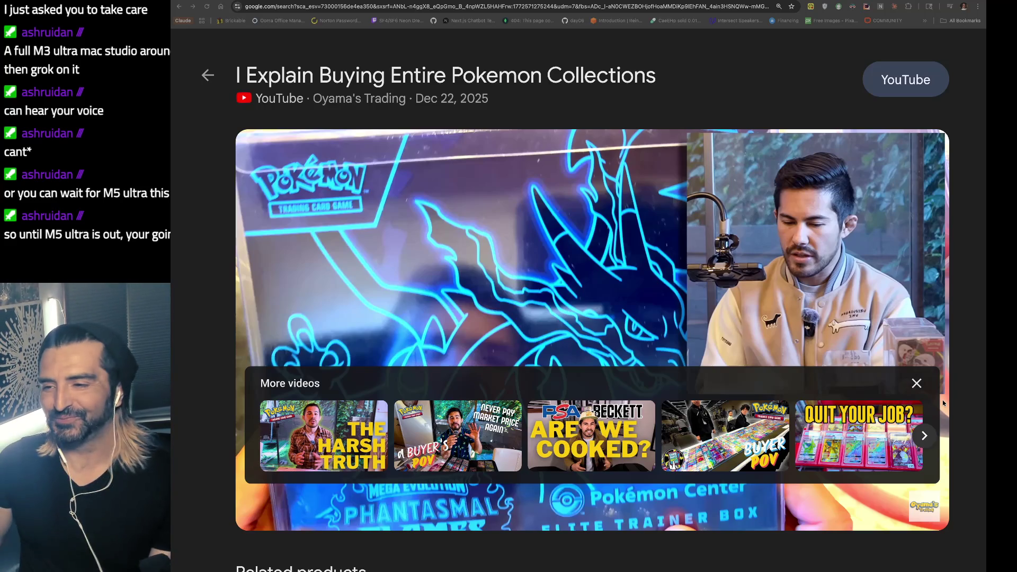
key("super+t")
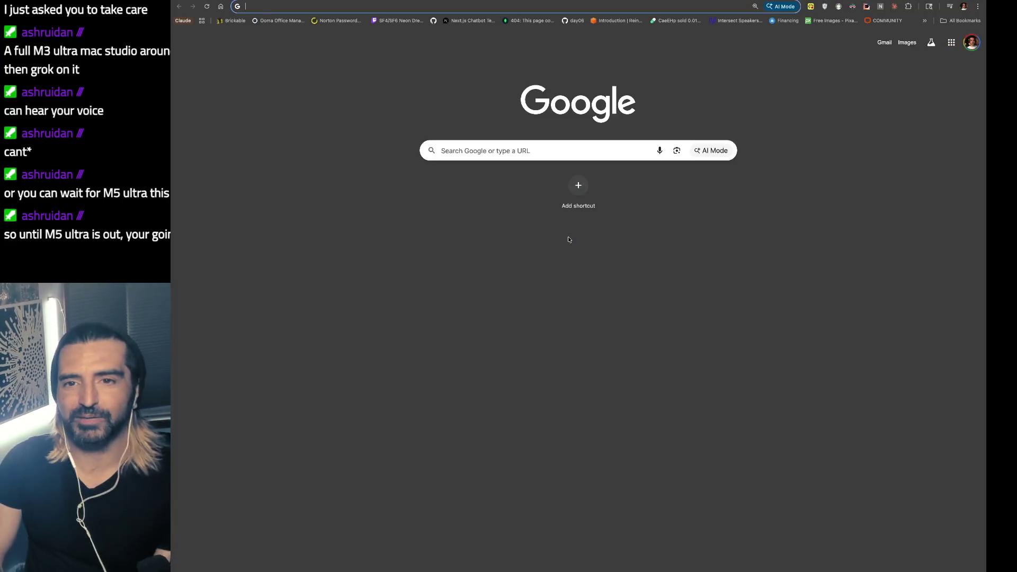
- Search 'm5 ultra mac studio' and read Apple's Newsroom article on the M5 Pro and M5 Max MacBook Pro
type("m5 ultra mac studio")
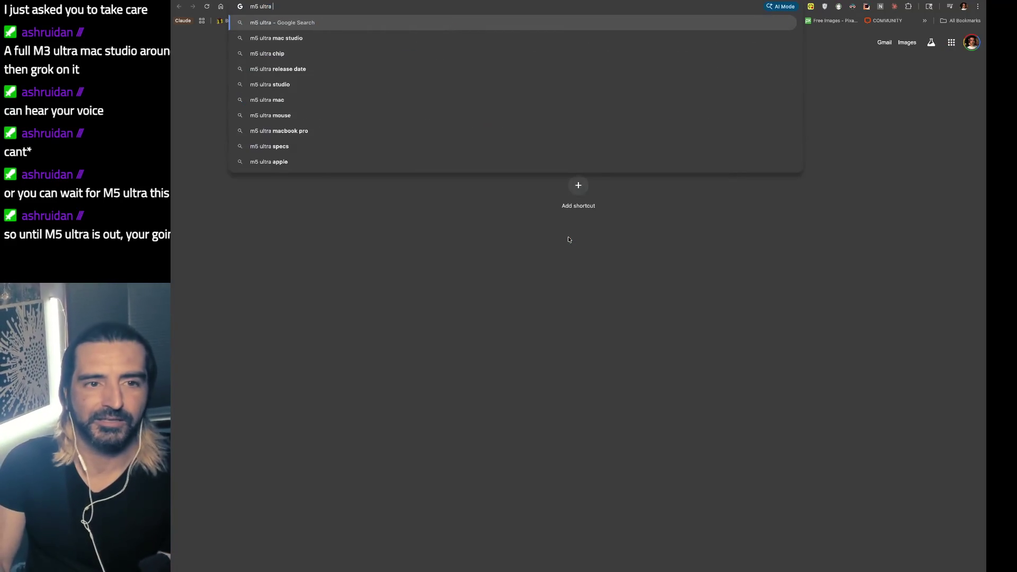
key("Return")
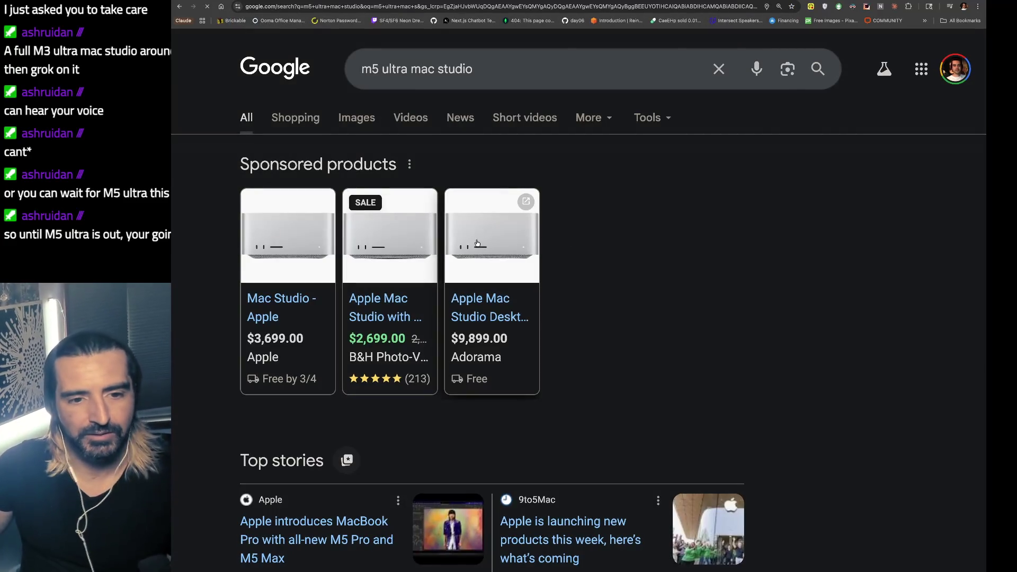
scroll(403, 297, "down", 5)
left_click(359, 310)
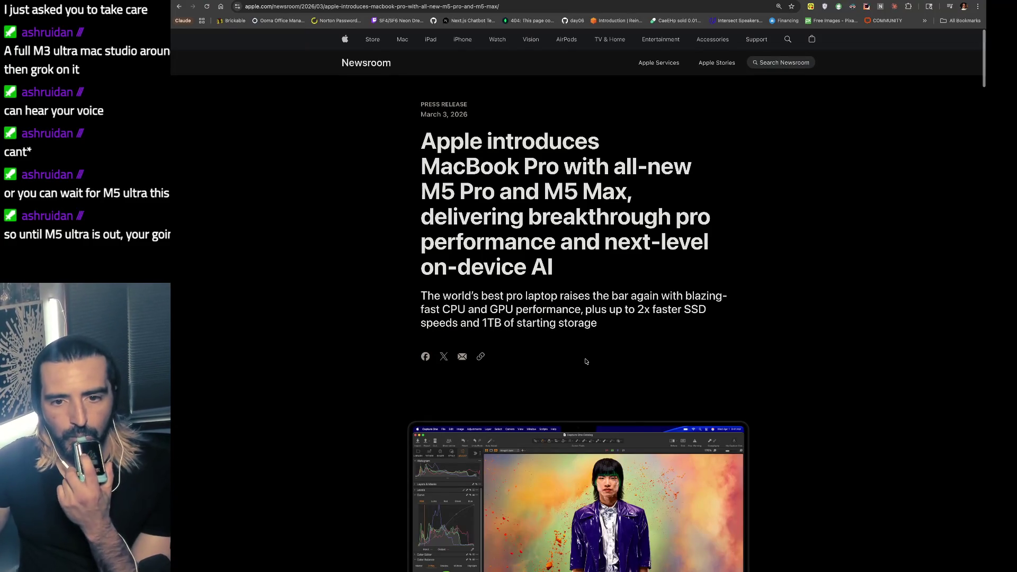
scroll(585, 362, "down", 2)
left_click_drag(469, 242, 467, 257)
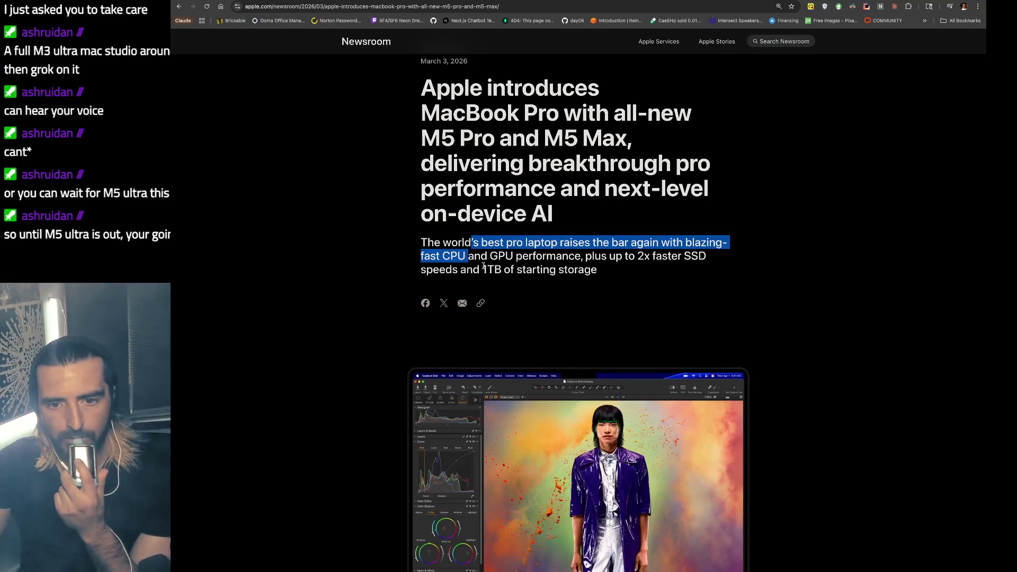
scroll(733, 270, "down", 4)
scroll(733, 270, "down", 4)
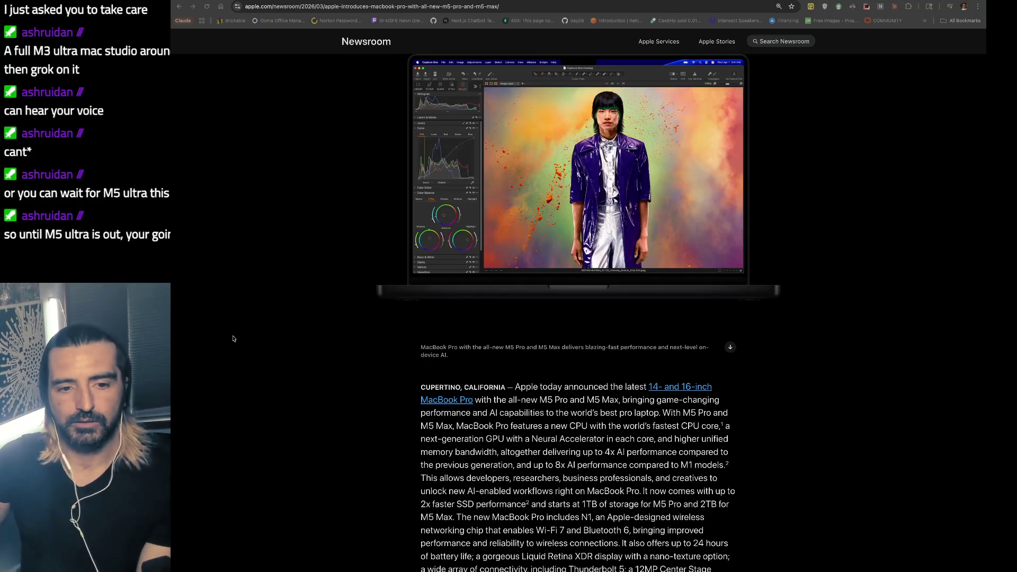
key("super+t")
- Load Discord and open the #idears channel to view its posted project ideas
type("discord.com/channels/1219705024402423850/1219705024980975678")
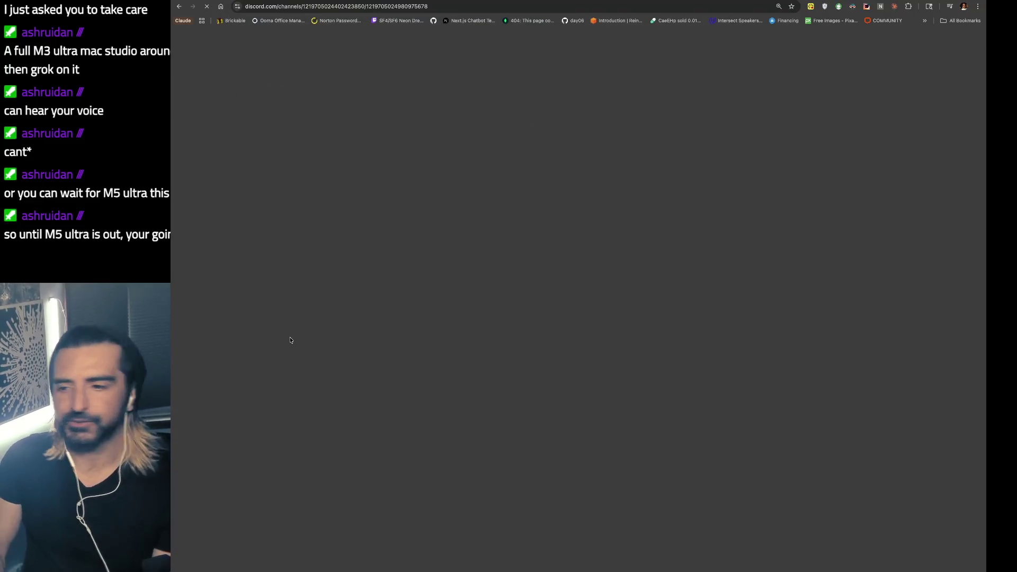
key("Return")
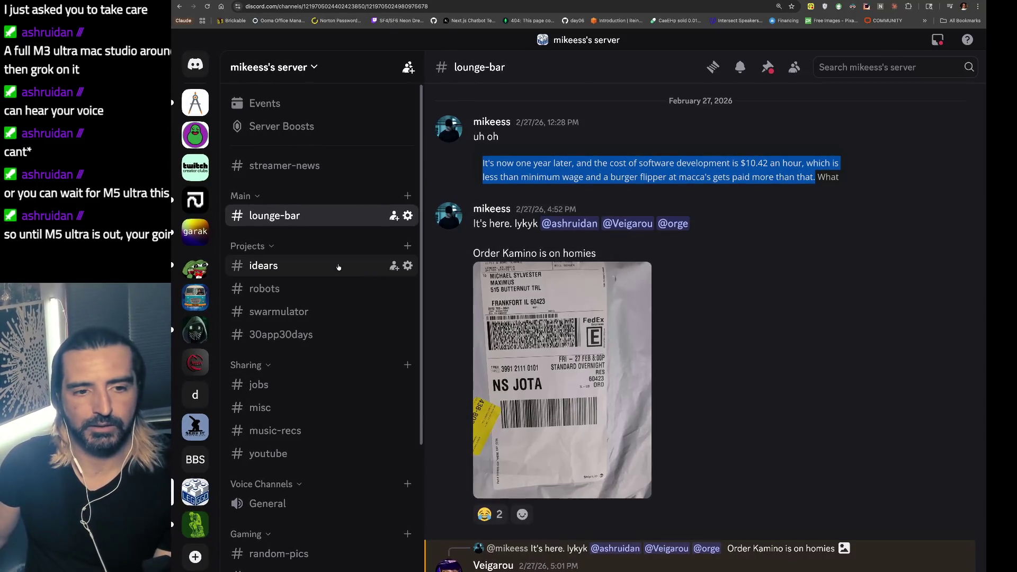
left_click(339, 267)
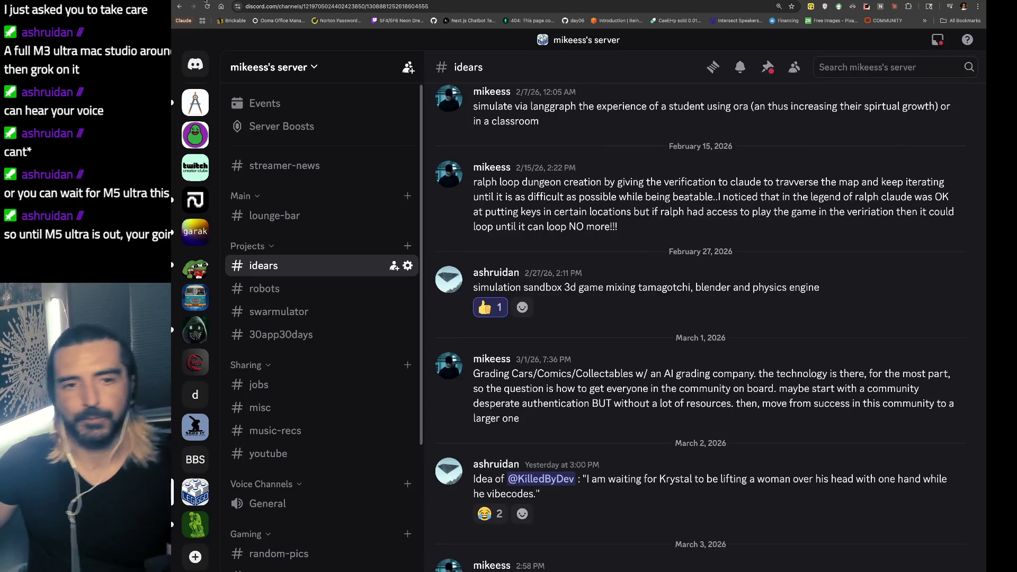
key("ctrl+Tab")
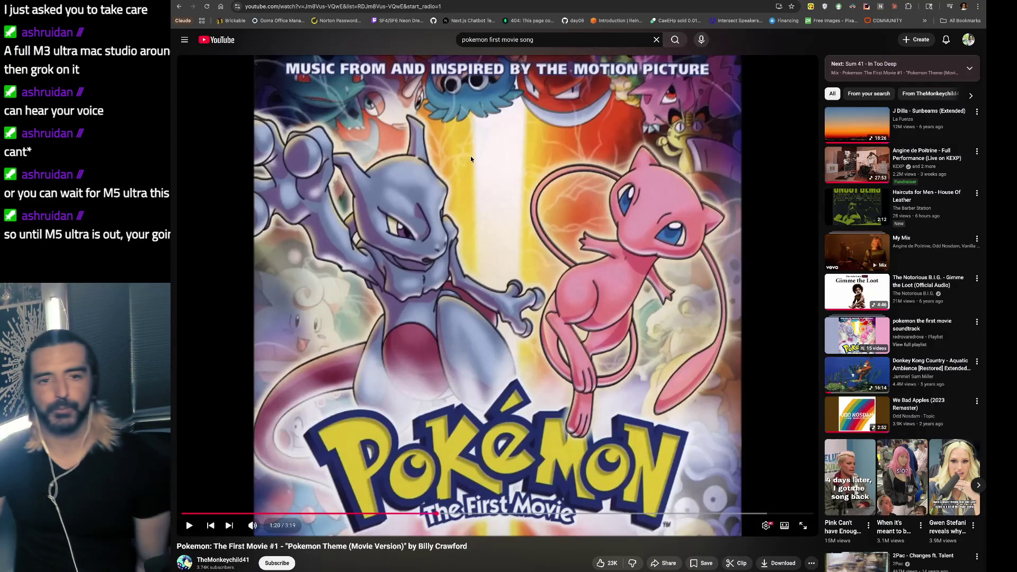
- Play J Dilla - Sunbeams (Extended), skip the ad, and pause it at 1:55
left_click(848, 122)
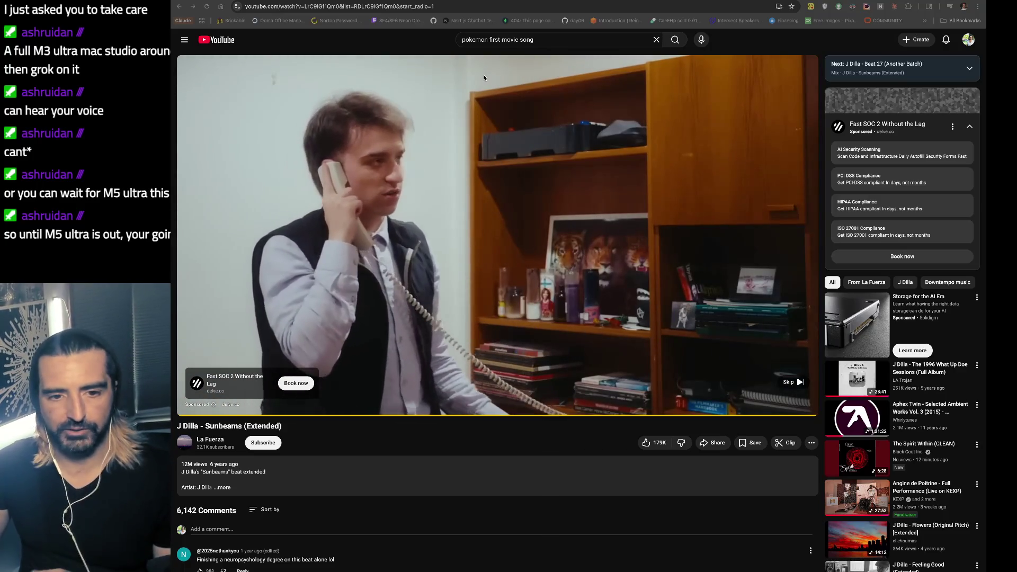
left_click(793, 382)
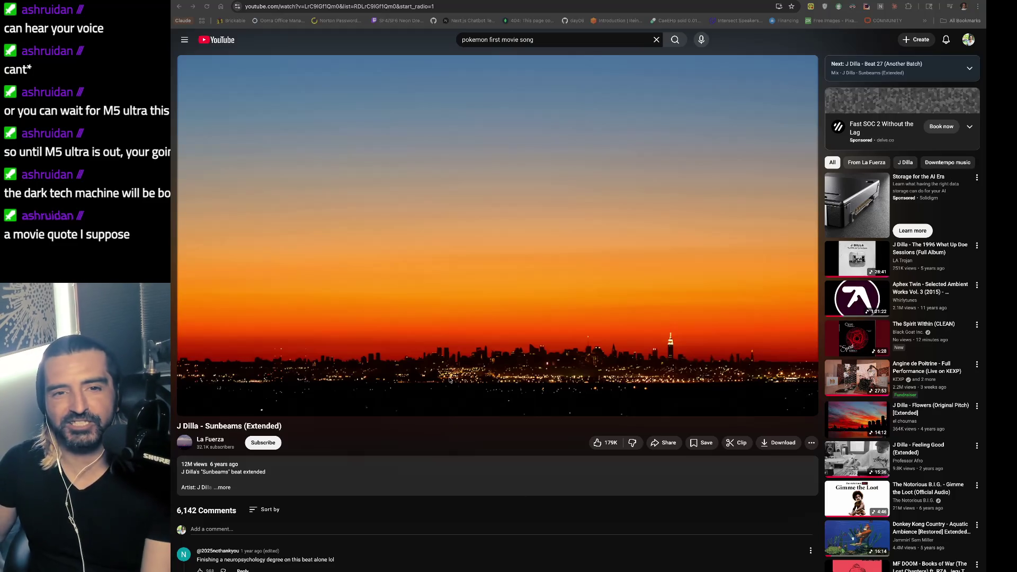
left_click(454, 154)
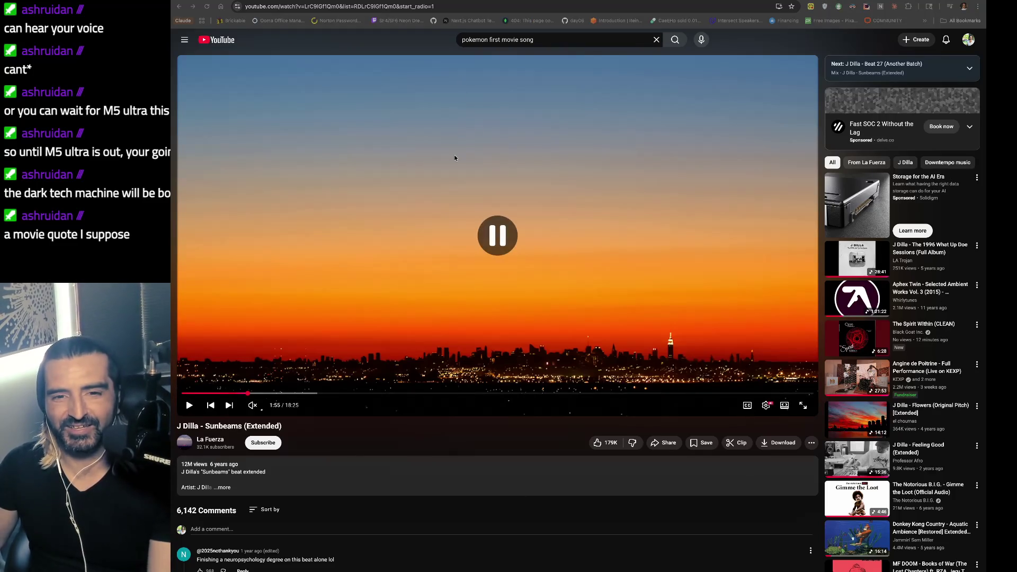
- In a new tab, reopen a previously visited YouTube video from the address-bar suggestions
key("super+t")
type("s\\\\")
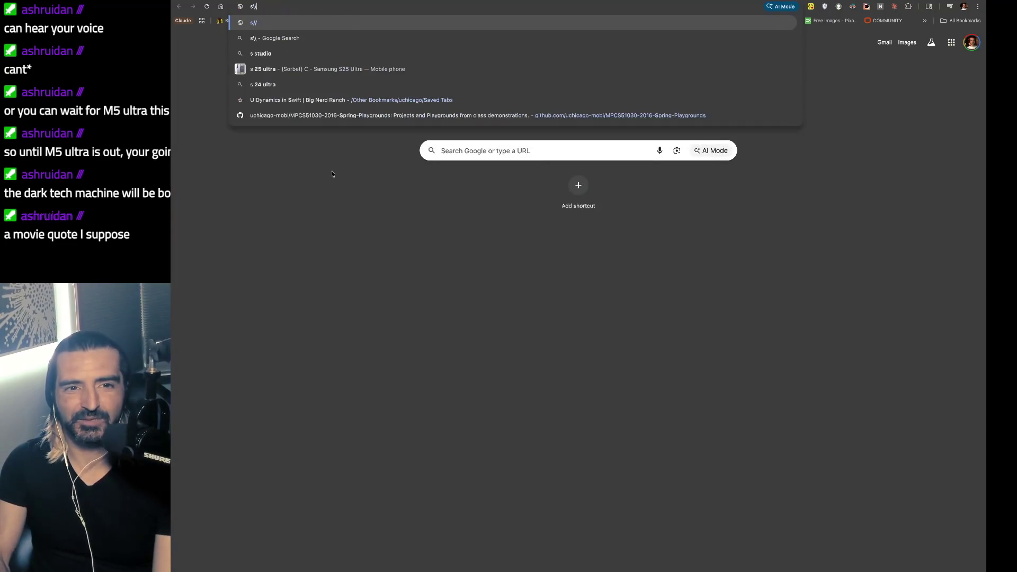
key("super+v")
key("Return")
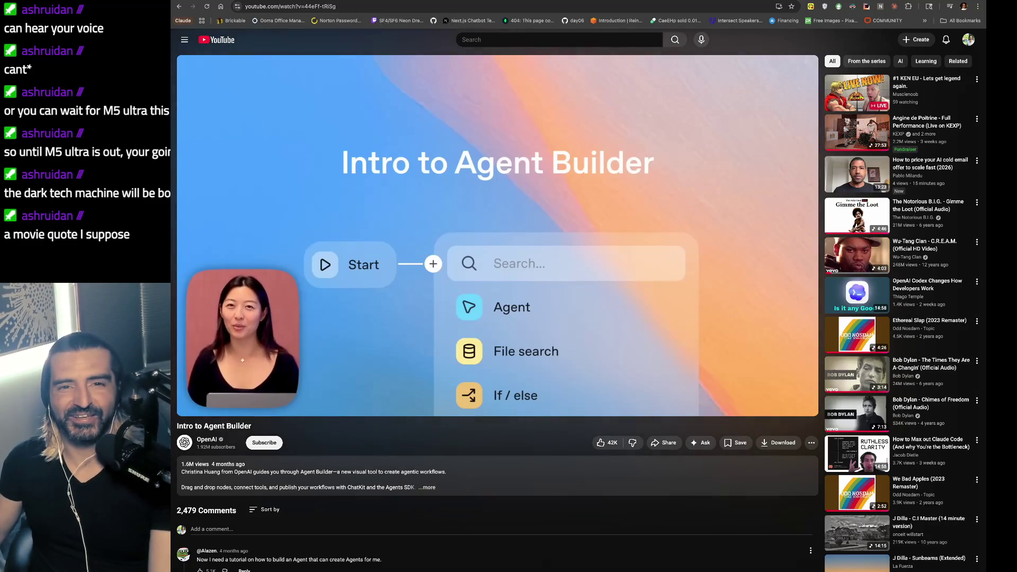
- Search YouTube for 'stop trying to make fetch happen' and open the Mean Girls clip
key("slash")
type("stop")
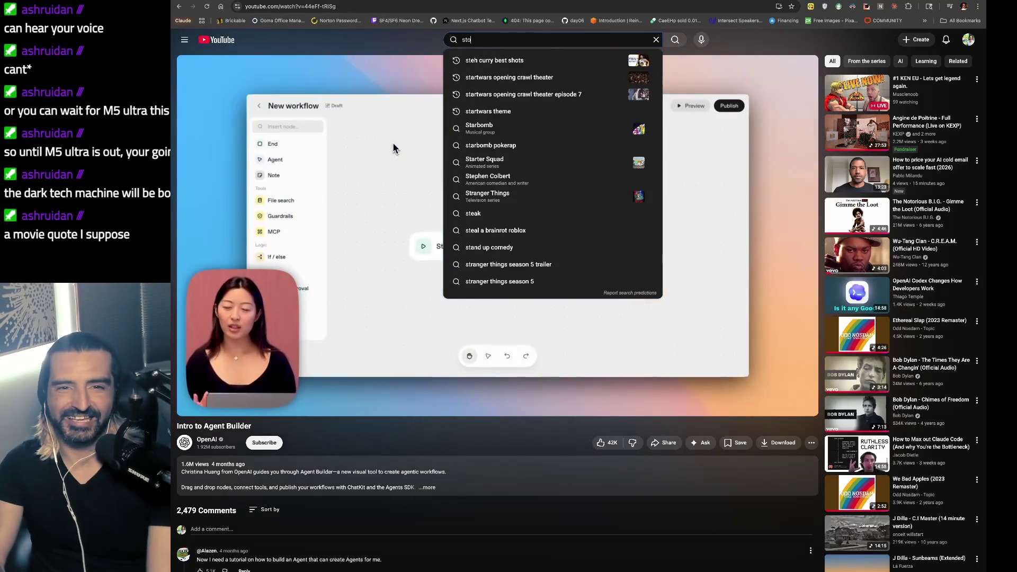
key("Down")
key("Return")
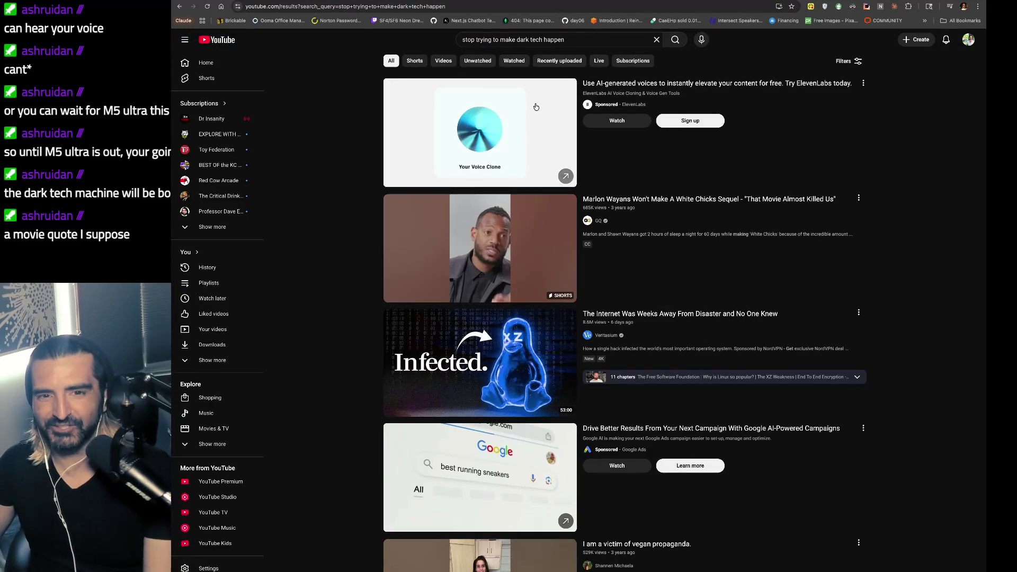
left_click(542, 39)
left_click_drag(541, 39, 517, 39)
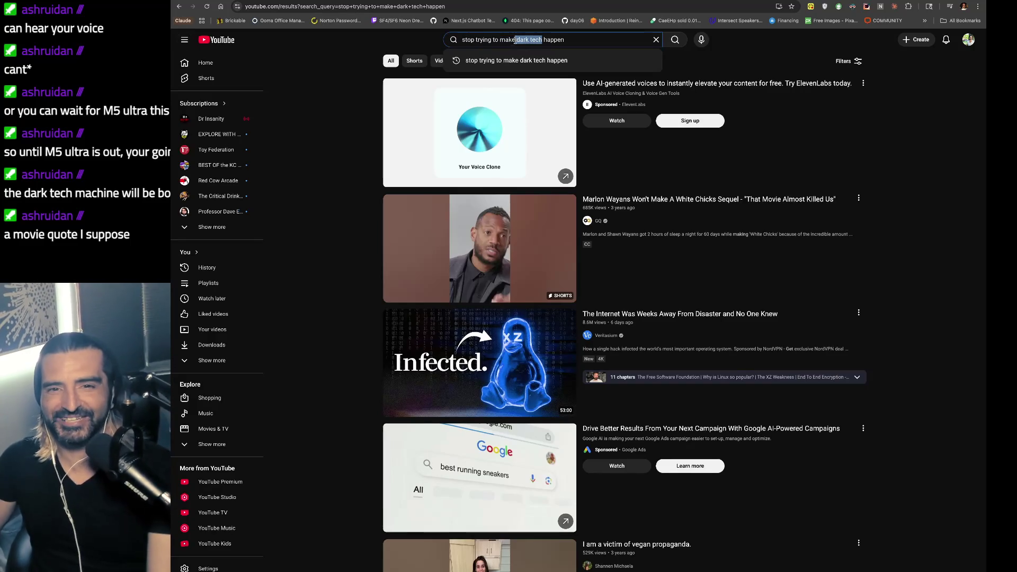
type("fetch")
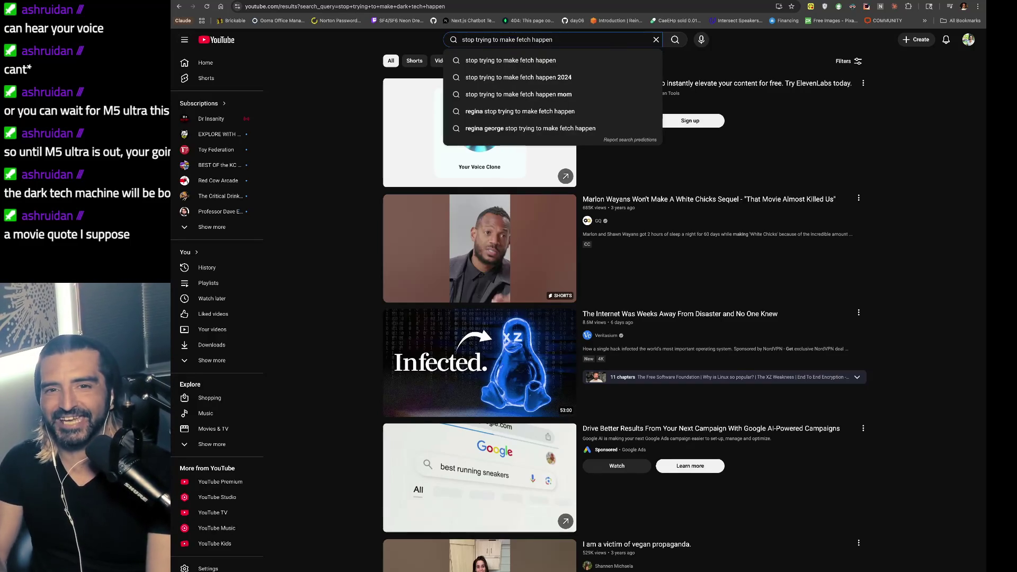
key("Return")
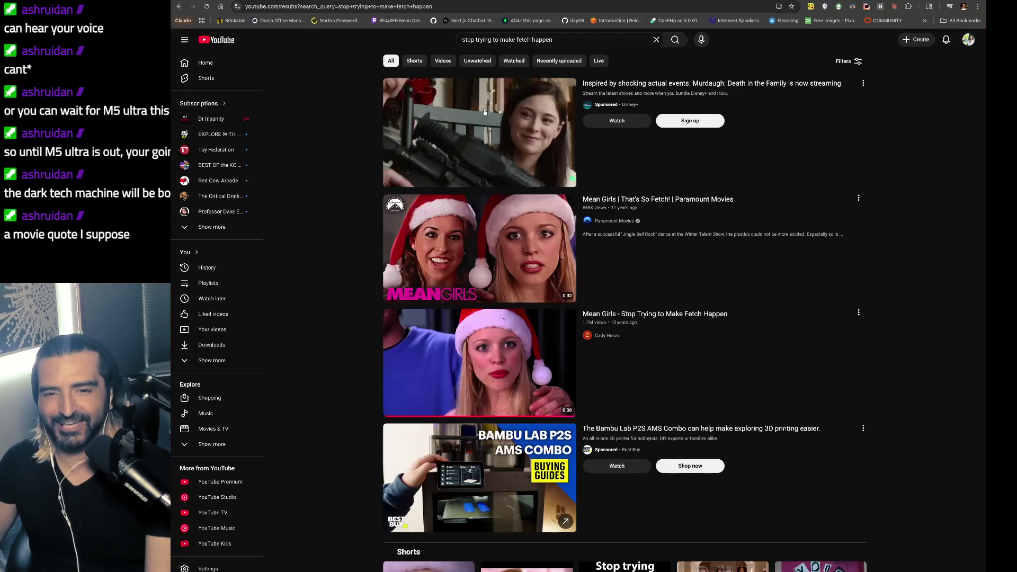
left_click(466, 361)
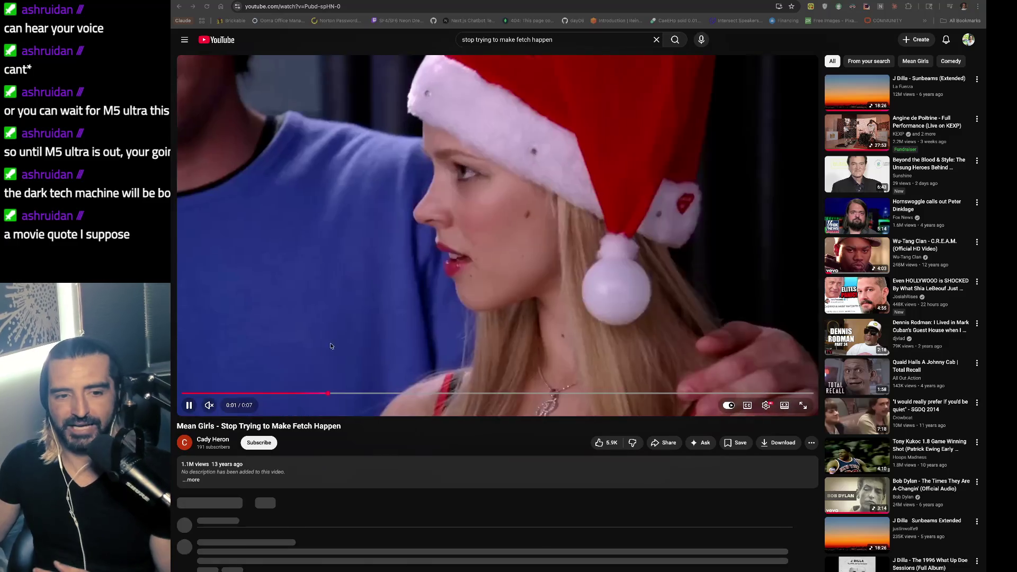
- Pause and resume the Mean Girls clip, then bring the Excalidraw notes window forward
left_click(185, 406)
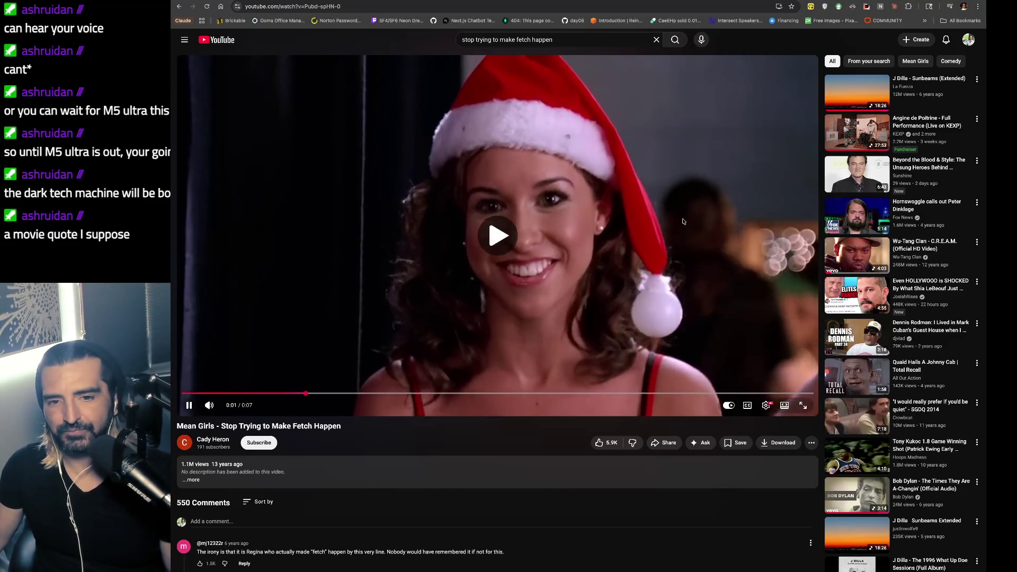
left_click(414, 214)
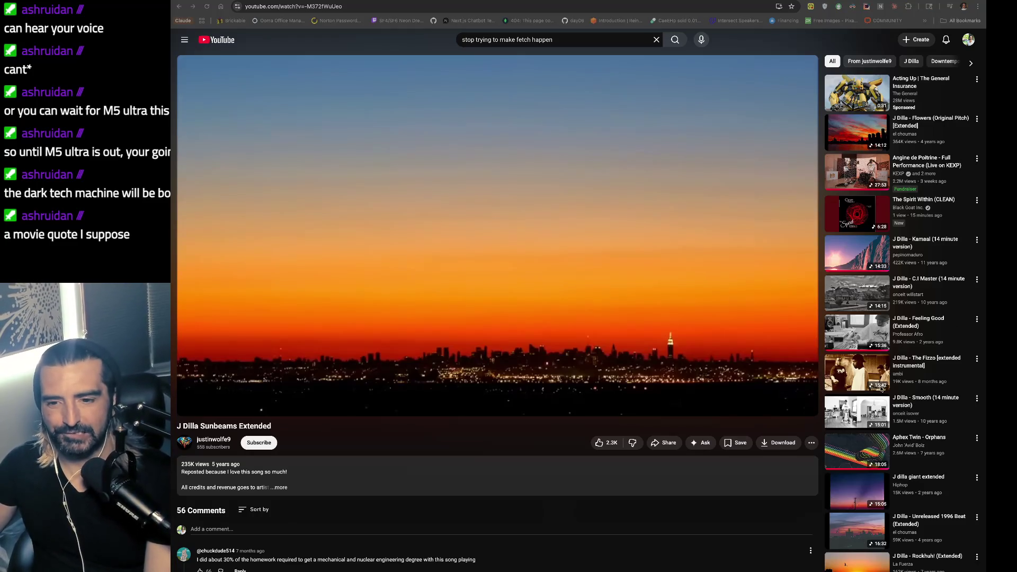
key("super+Tab")
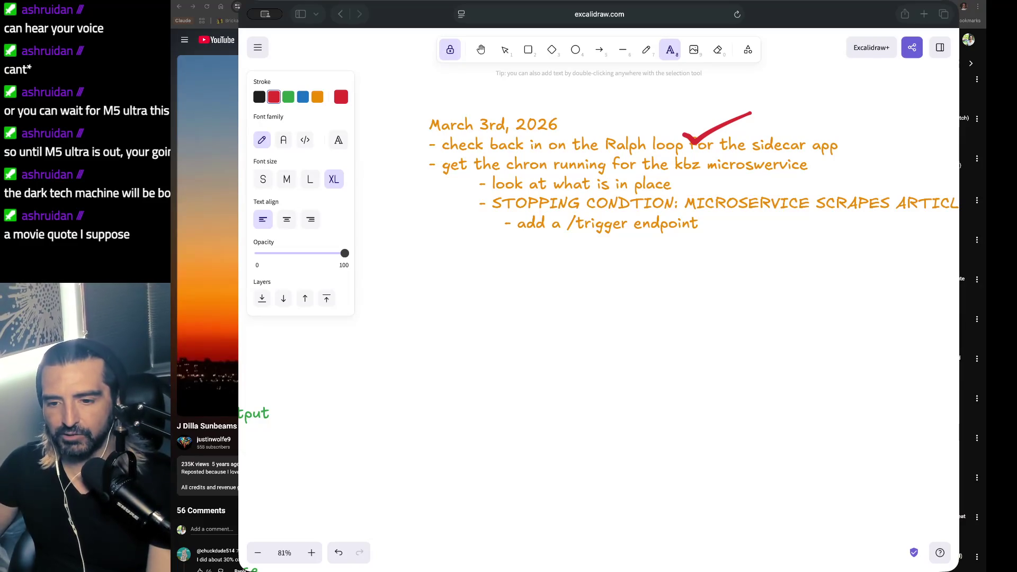
key("super+Tab")
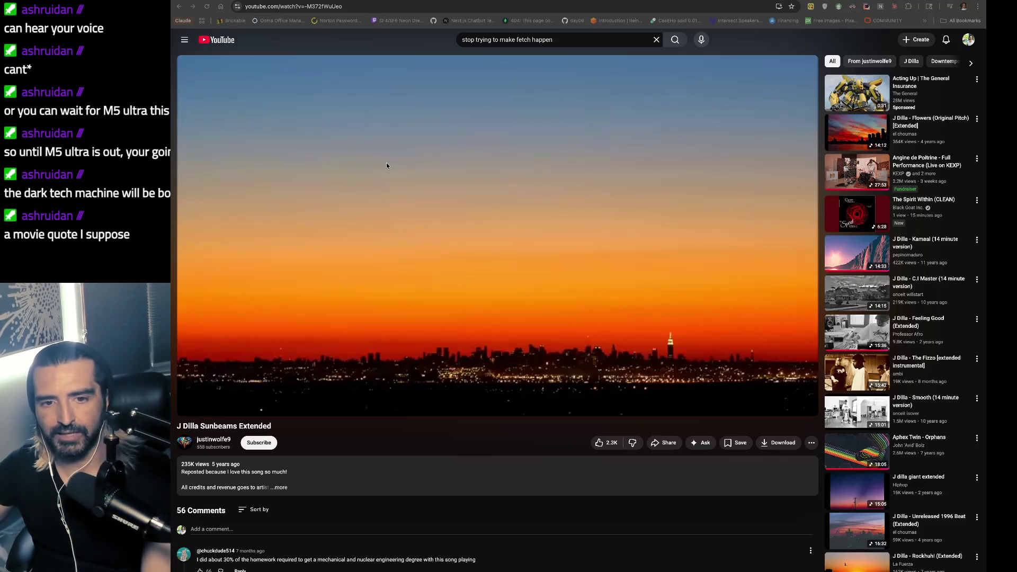
key("ctrl+t")
- Search 'wayne gretzky skate to where the puck is going' and show the News results
type("waye")
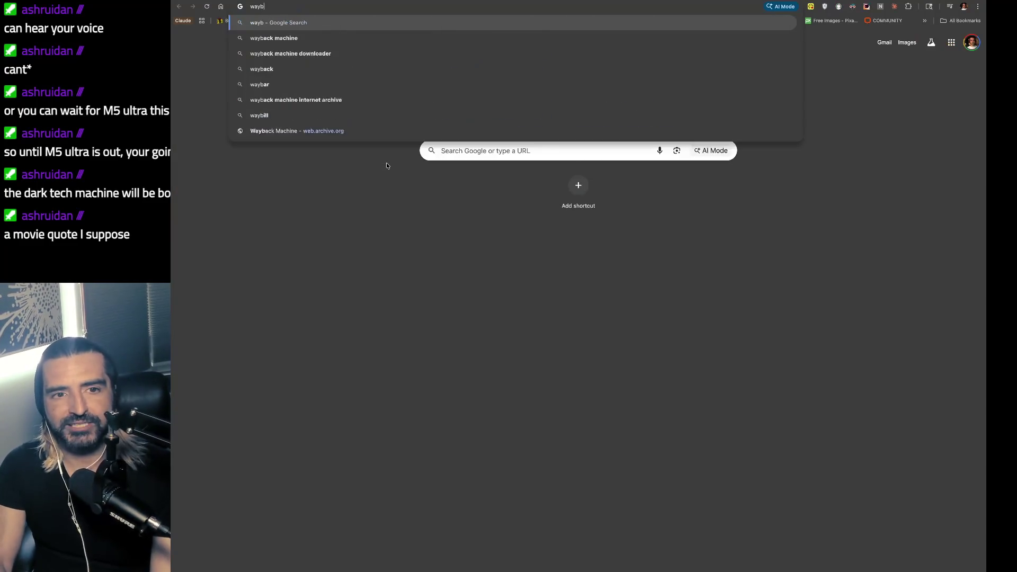
key("BackSpace")
key("BackSpace")
type("ne gret")
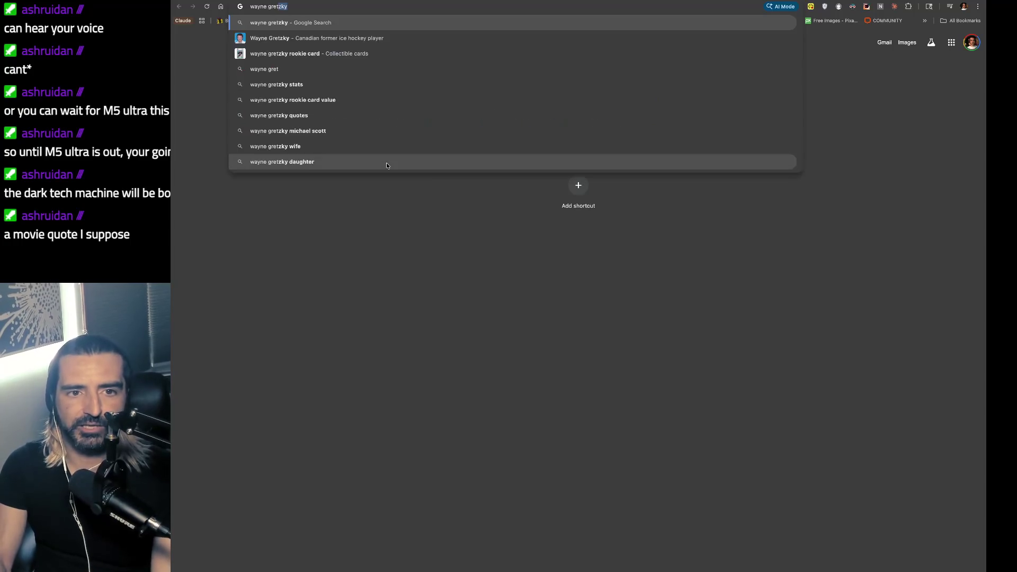
type("zky skate")
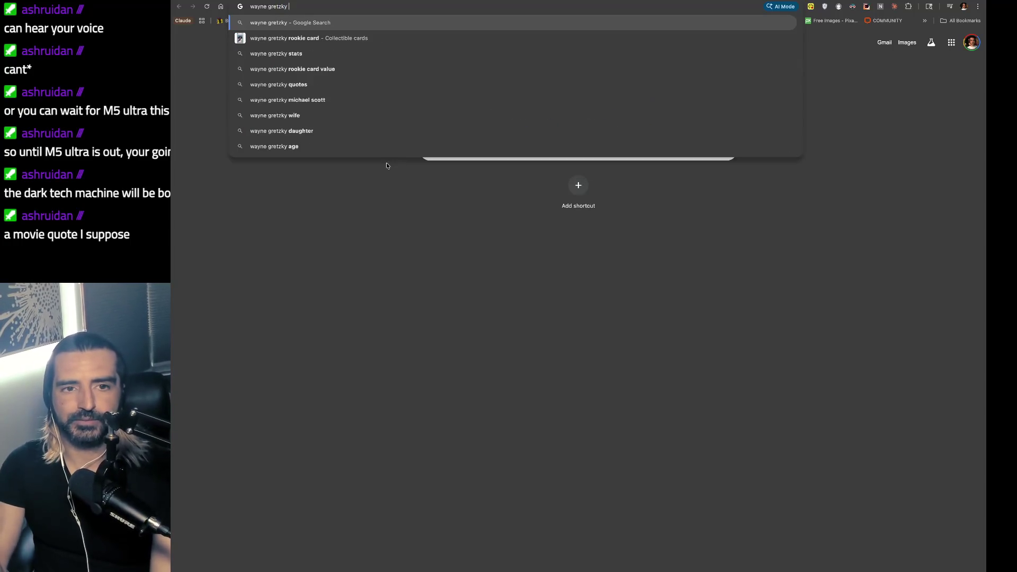
key("Down")
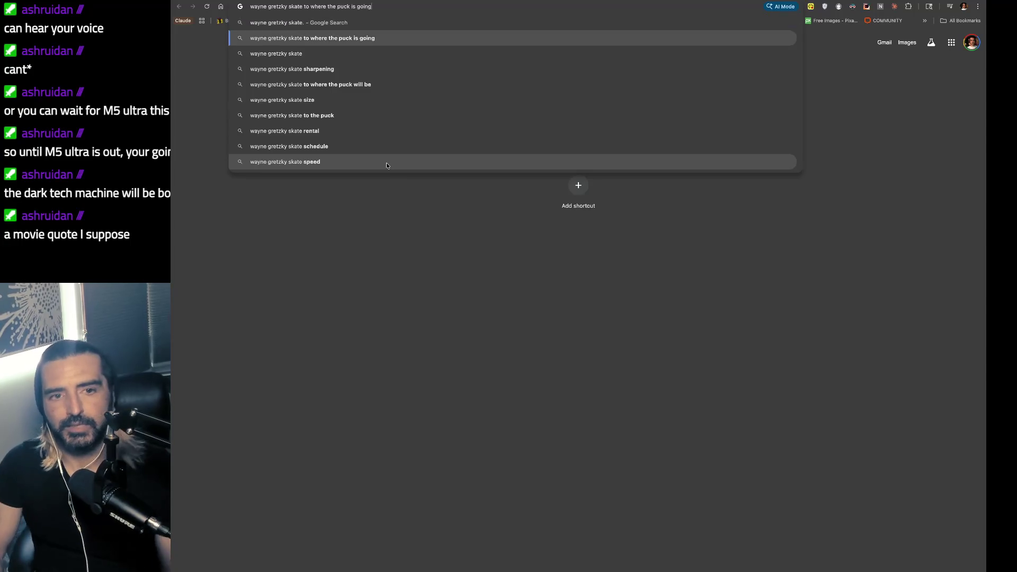
key("Return")
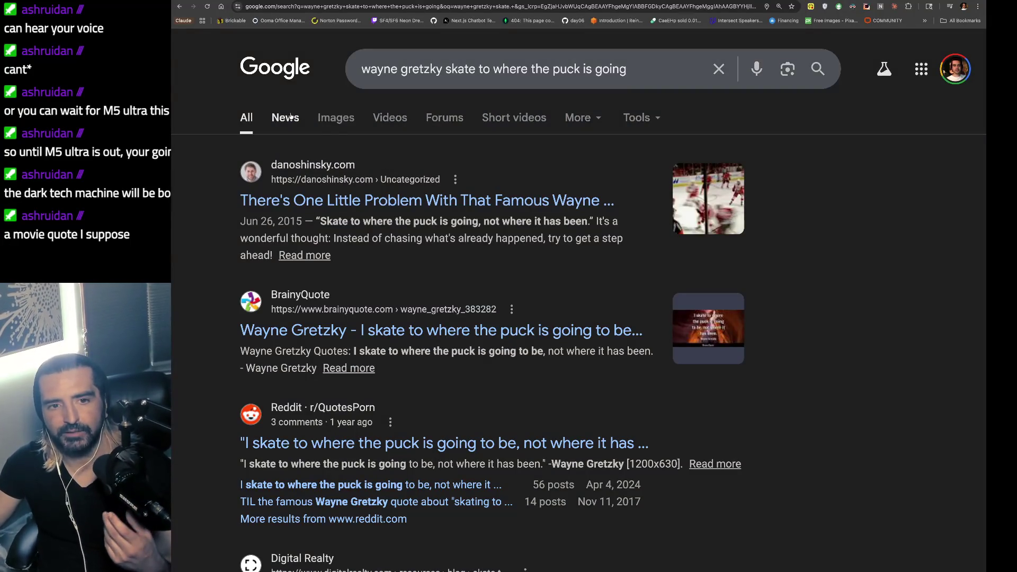
left_click(291, 115)
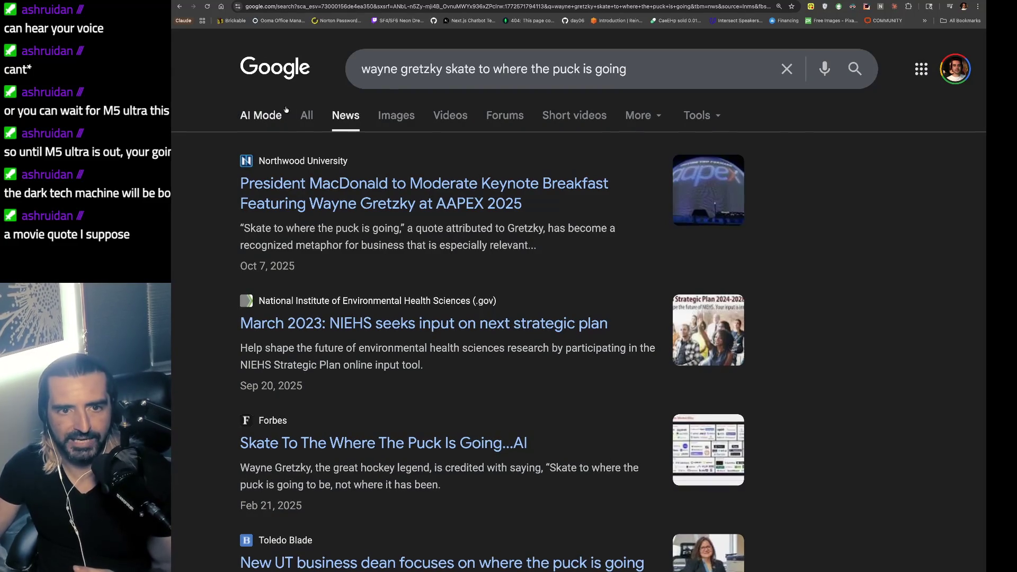
left_click(850, 68)
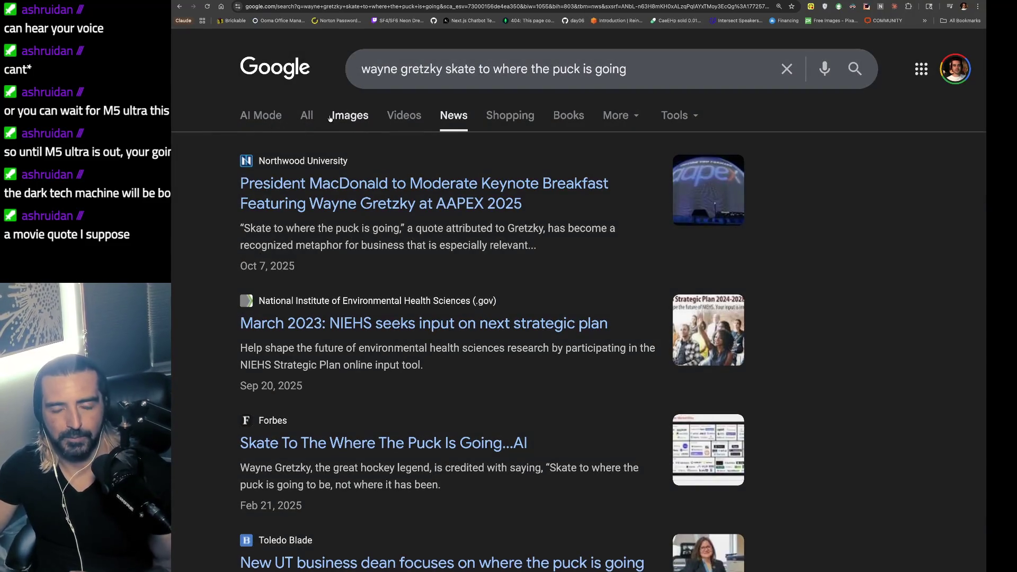
- Go to ChatGPT by entering 'chat' in the address bar
key("super+l")
type("chat")
key("Return")
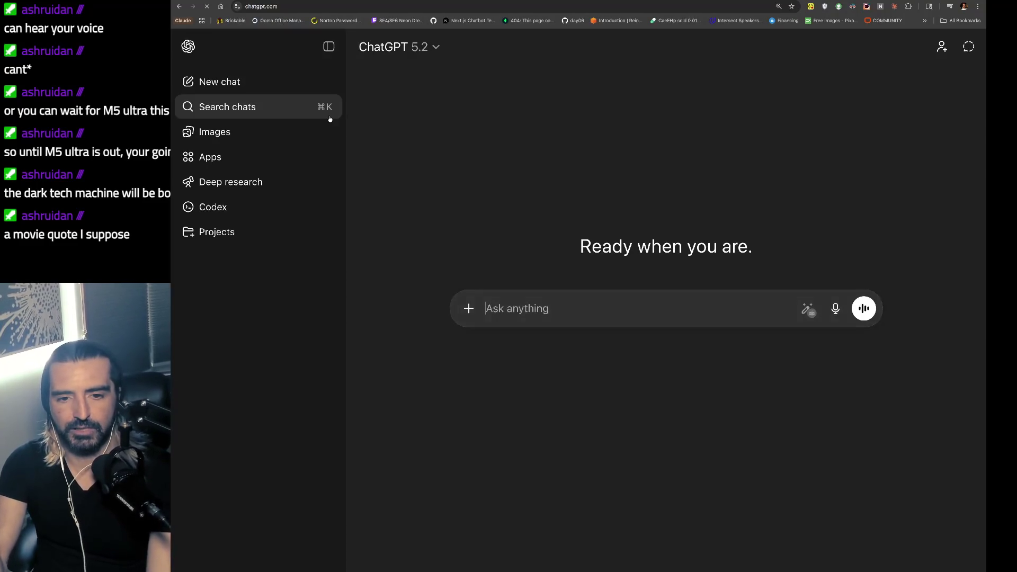
- Ask ChatGPT 'wayne gretzky quote aobut puck', then bring the Claude terminal back
type("wayne gret")
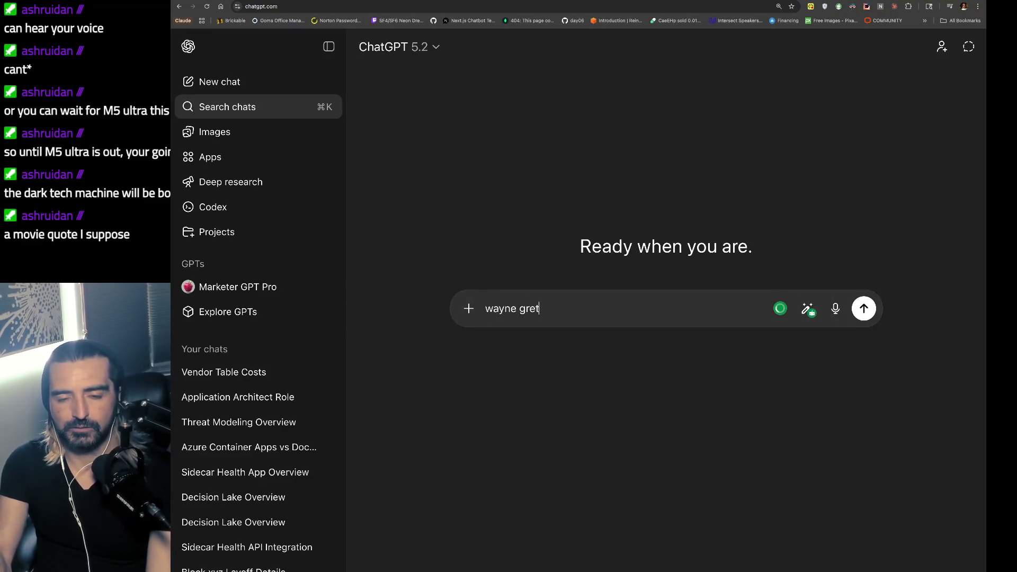
type("zky qu")
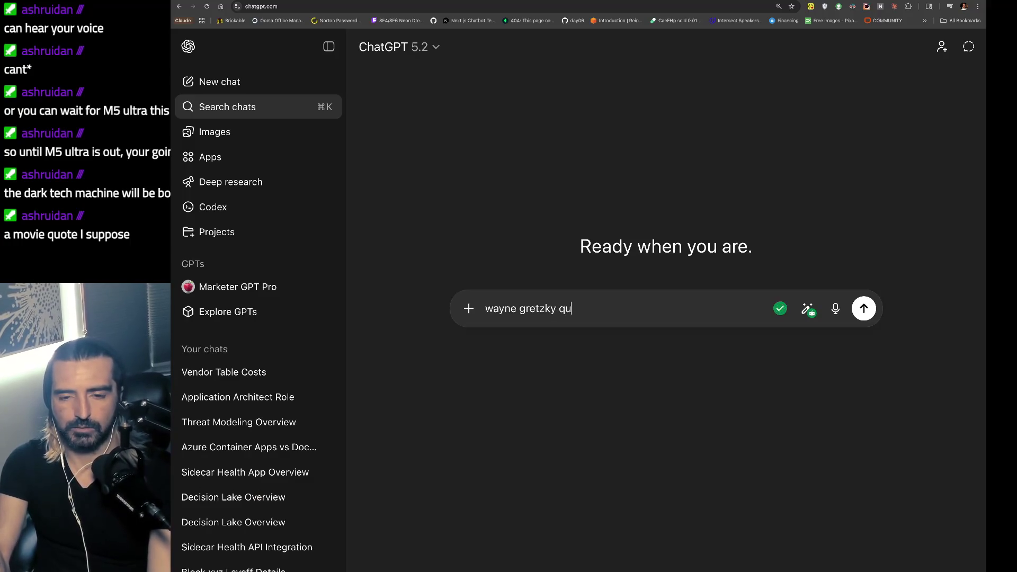
type("ote aobut puck")
key("Return")
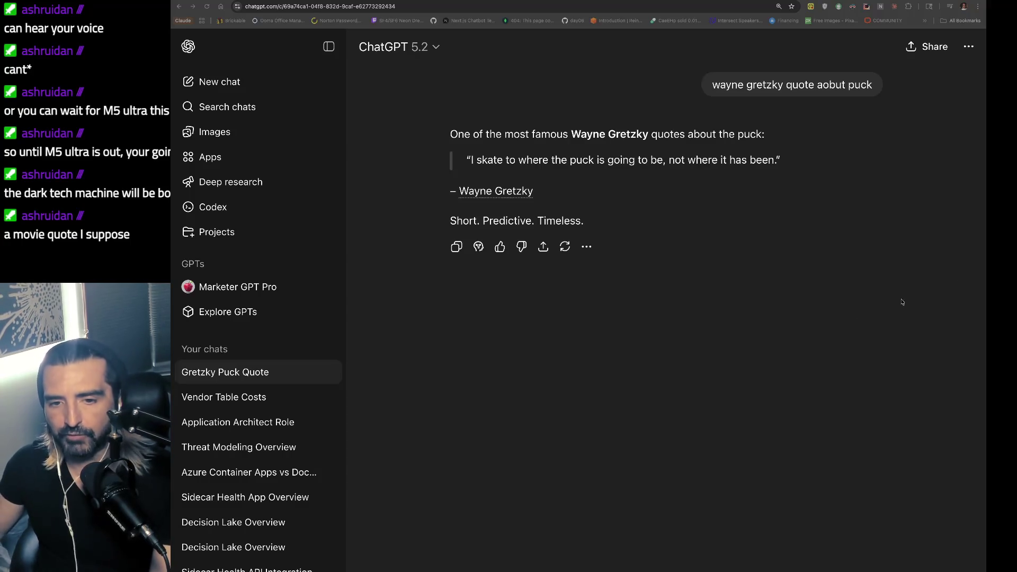
key("super+Tab")
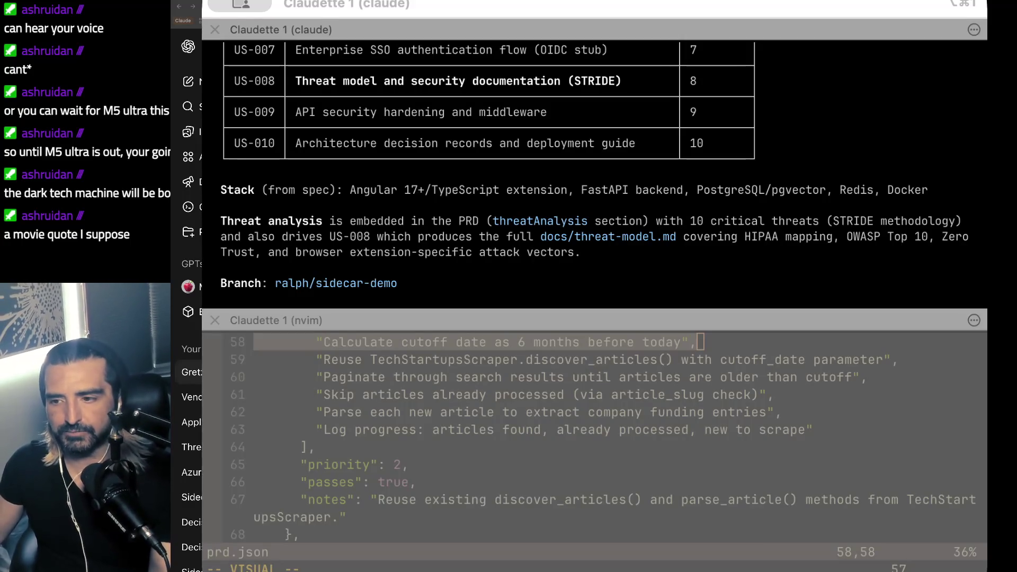
- Bring up the Excalidraw board and select the orange March 3rd notes
key("super+Tab")
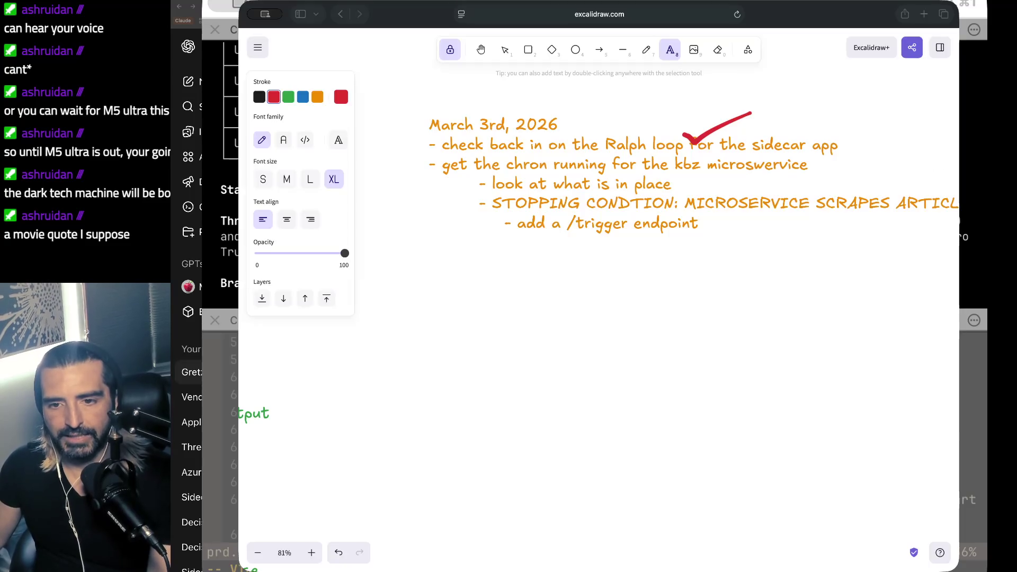
left_click(667, 147)
scroll(667, 148, "up", 3)
scroll(667, 147, "left", 10)
scroll(667, 147, "up", 15)
scroll(668, 148, "left", 10)
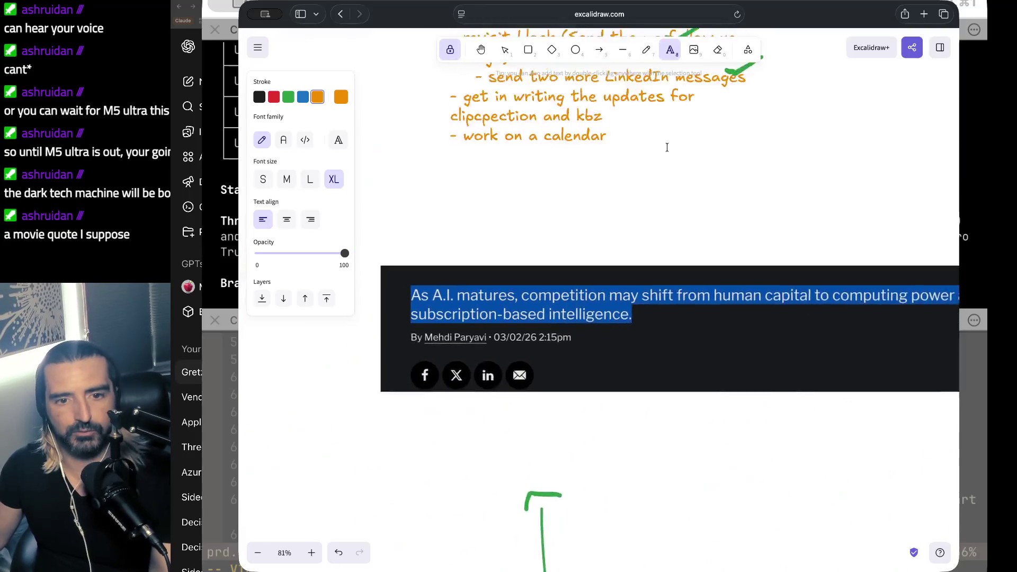
scroll(507, 195, "up", 10)
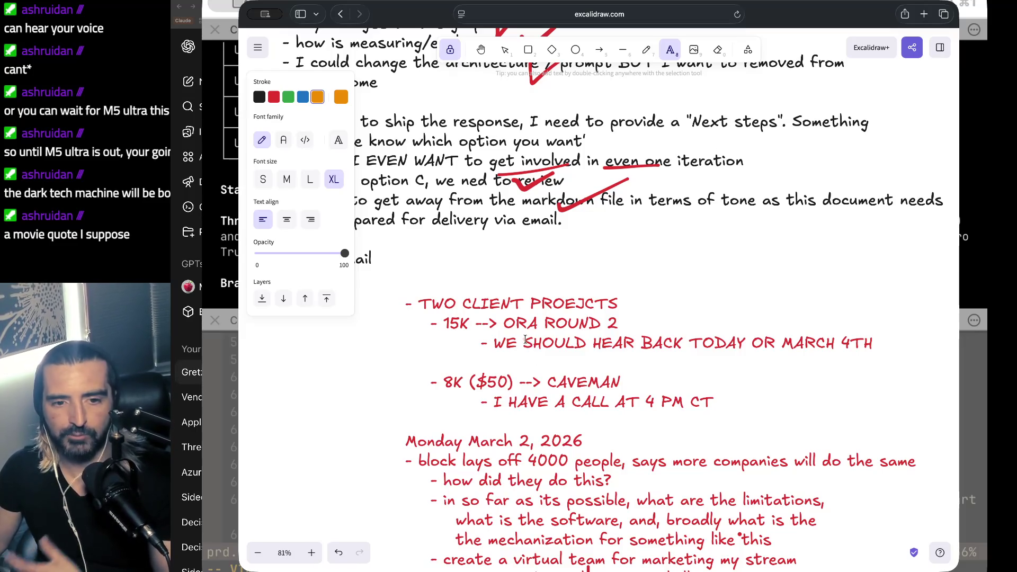
- Select the red client projects notes, pan the canvas, then hide the board
left_click(546, 339)
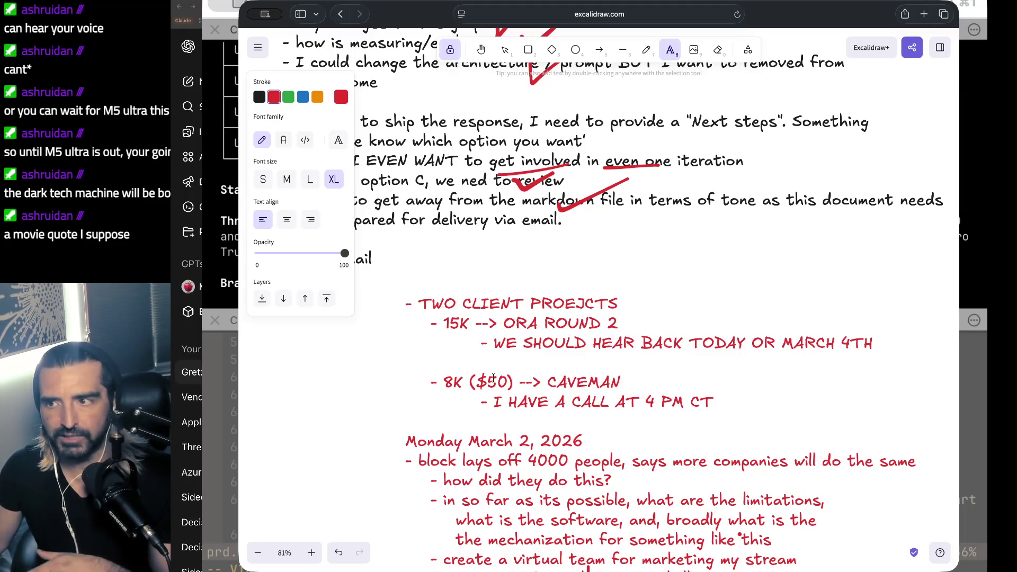
scroll(482, 371, "down", 4)
scroll(482, 371, "right", 2)
scroll(472, 363, "down", 10)
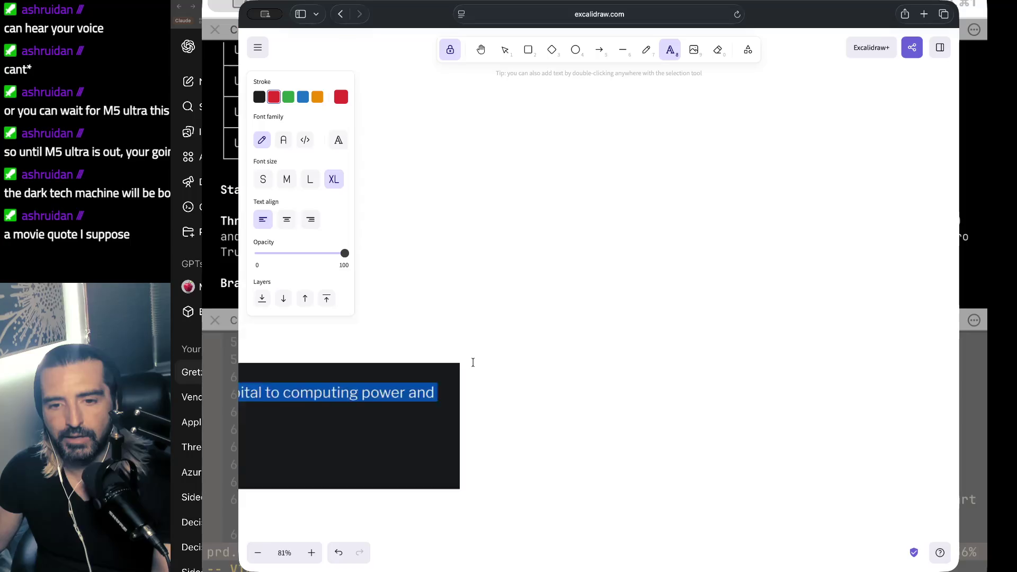
scroll(479, 363, "right", 3)
scroll(479, 363, "right", 6)
scroll(479, 362, "up", 4)
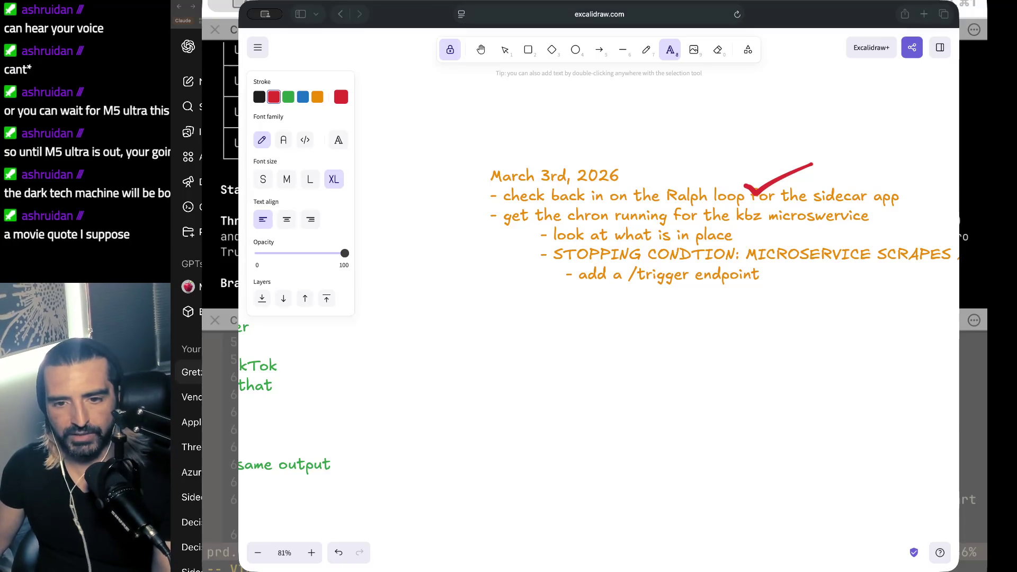
key("super+h")
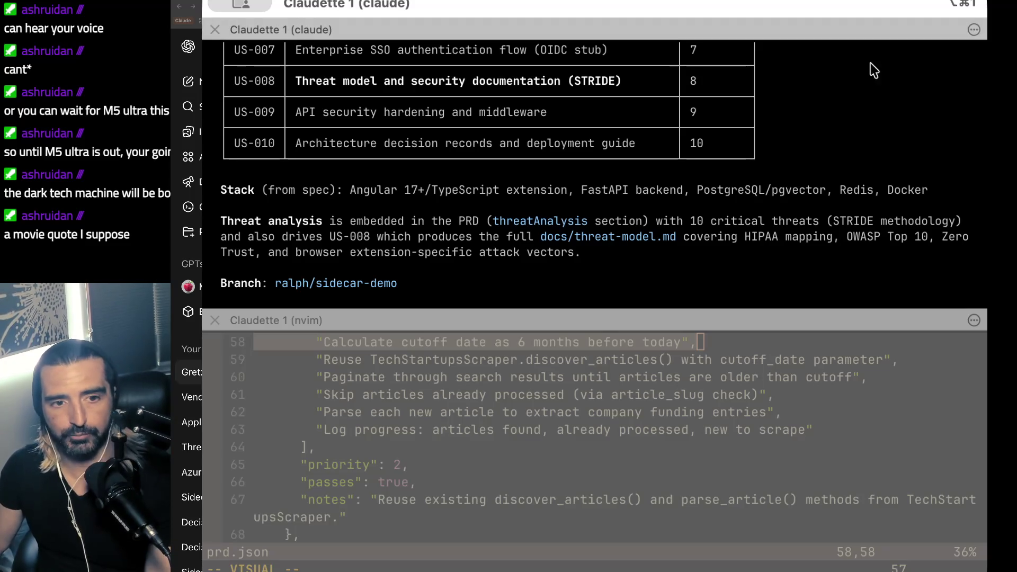
- Scroll through Claude's Sidecar summary, selecting some lines, then clear the selection
scroll(771, 111, "up", 10)
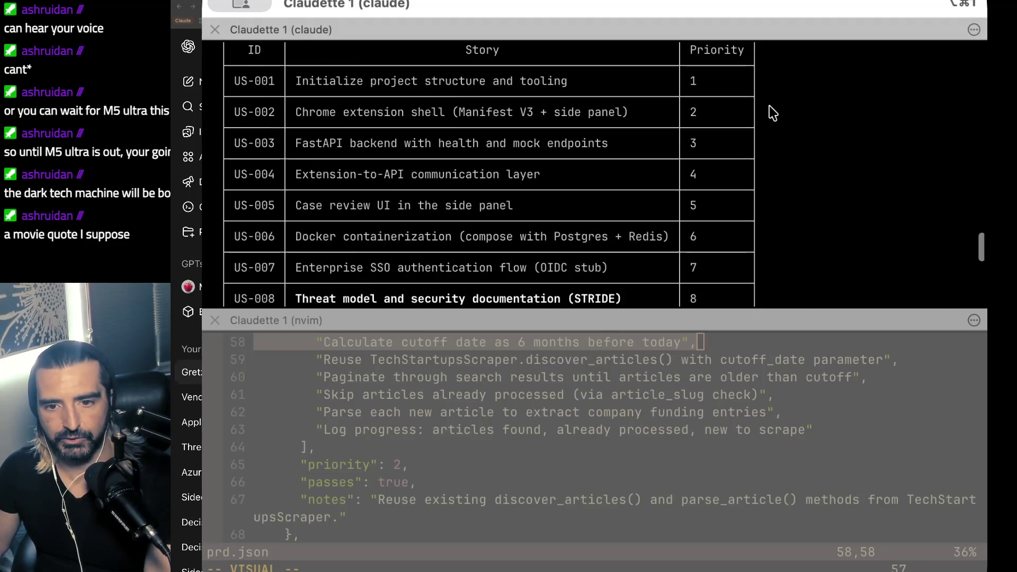
scroll(771, 111, "up", 5)
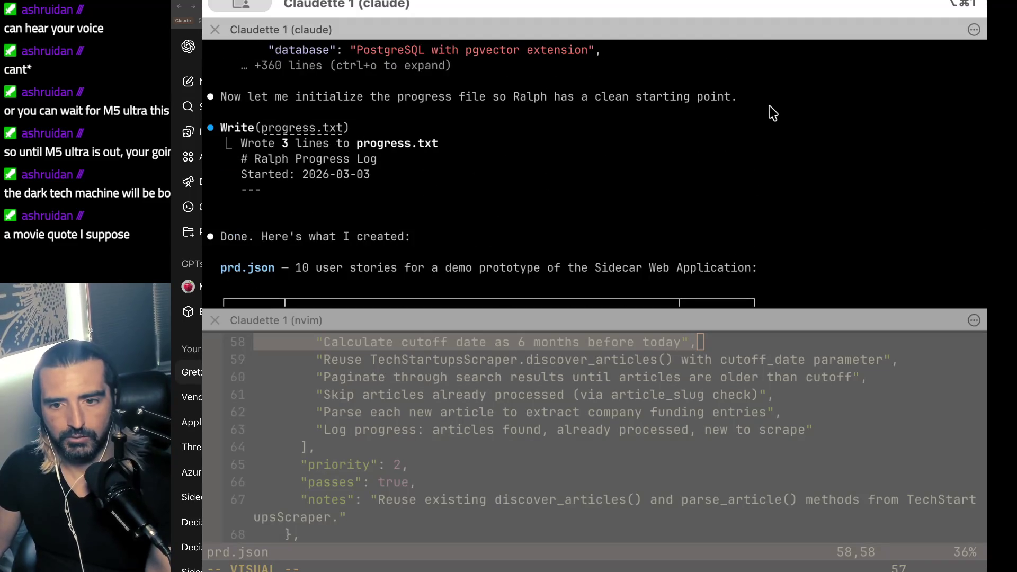
scroll(697, 110, "down", 3)
left_click_drag(310, 159, 297, 281)
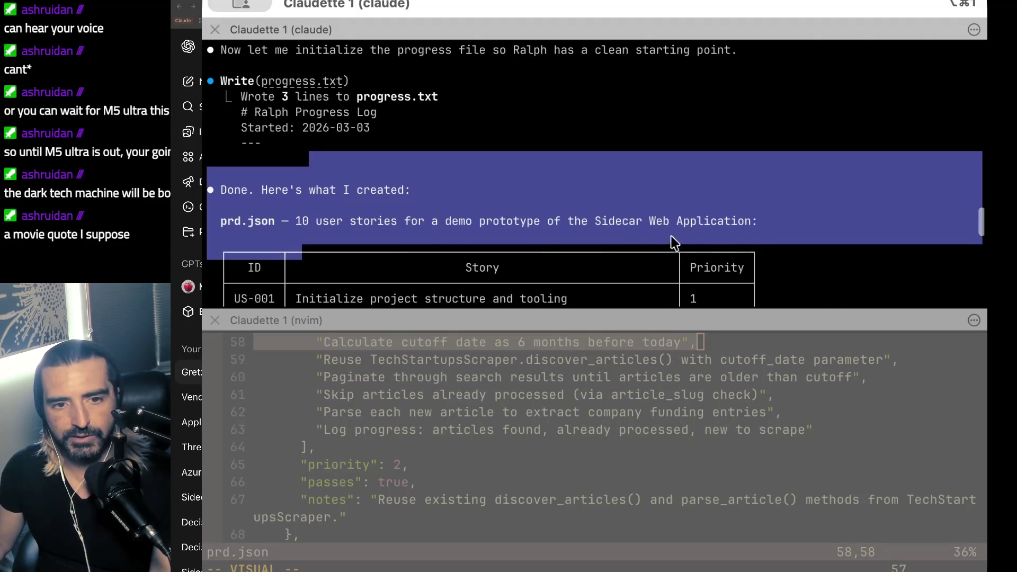
scroll(630, 232, "down", 1)
scroll(629, 231, "down", 1)
left_click(609, 189)
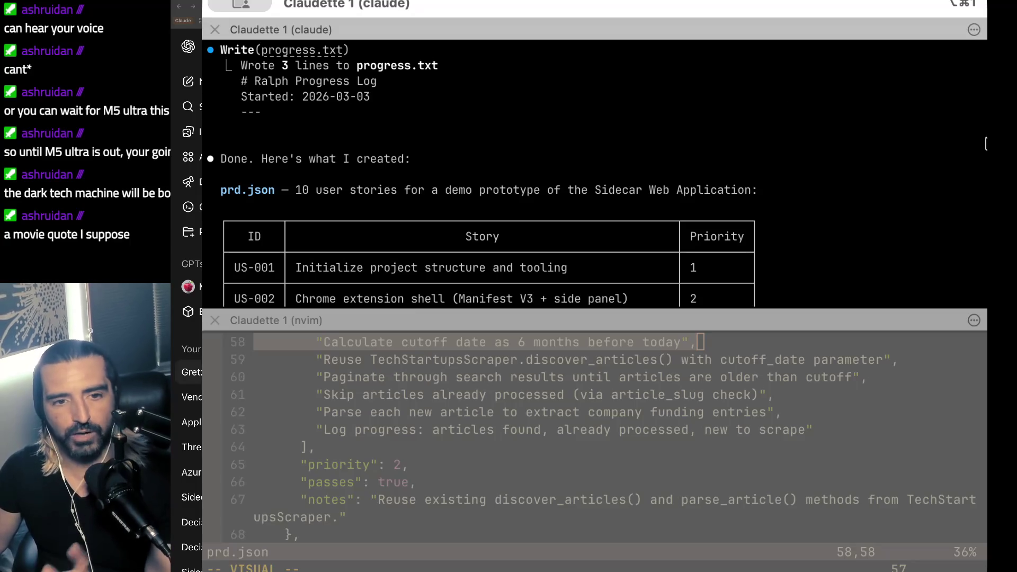
- Select the first five user stories in Claude's story table
scroll(583, 153, "down", 3)
scroll(583, 154, "down", 3)
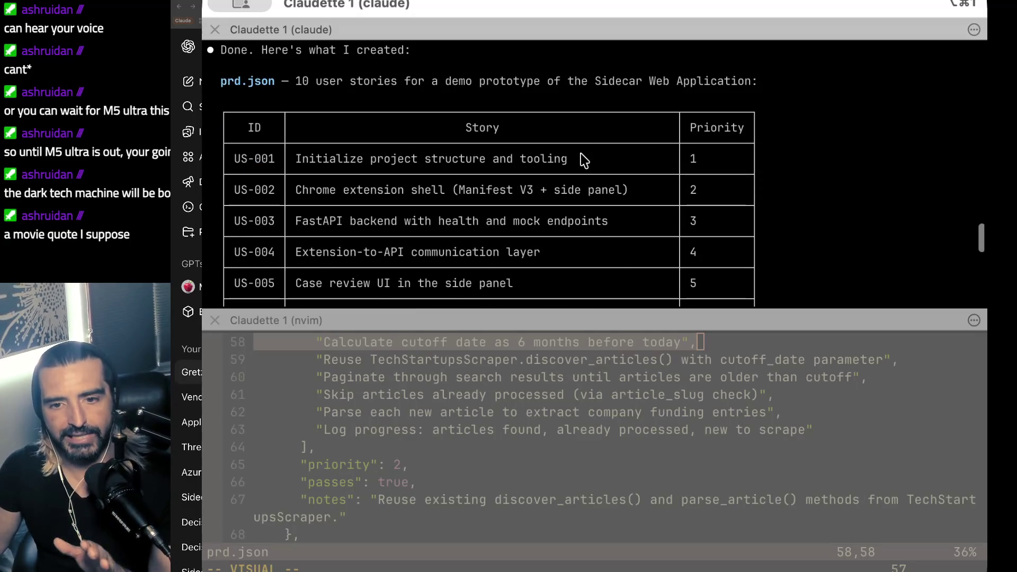
left_click_drag(404, 63, 399, 208)
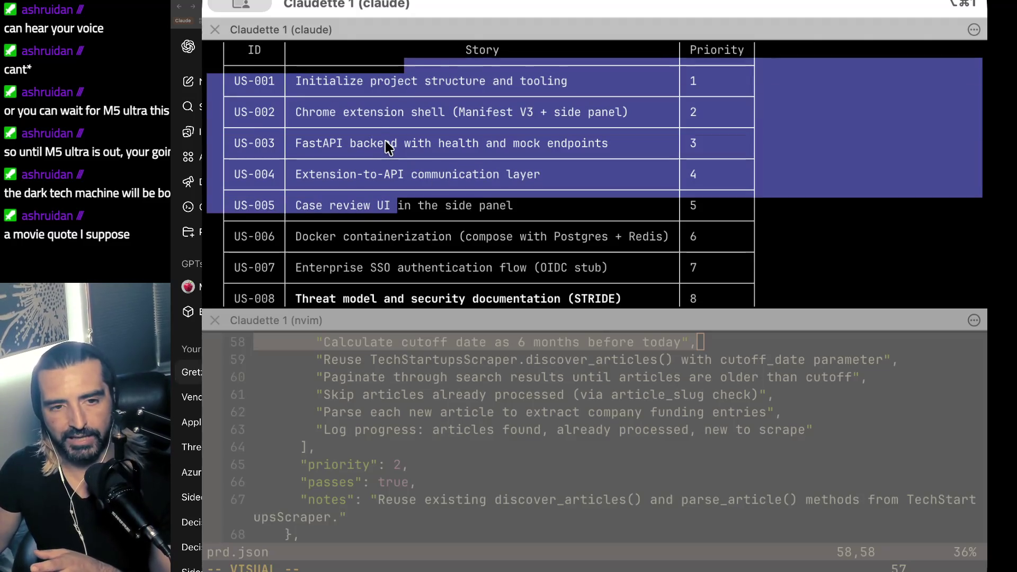
scroll(402, 177, "down", 2)
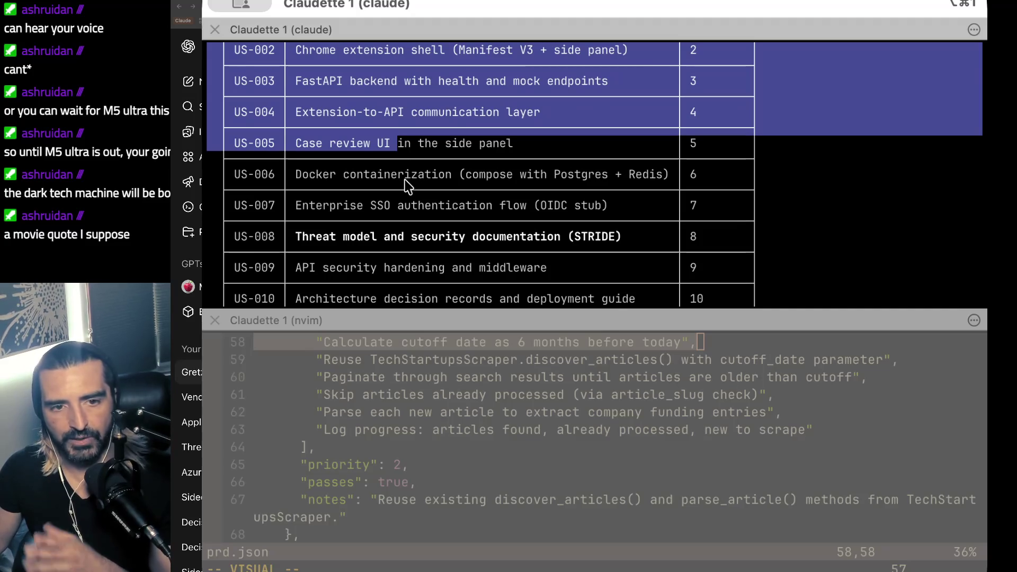
scroll(407, 186, "down", 1)
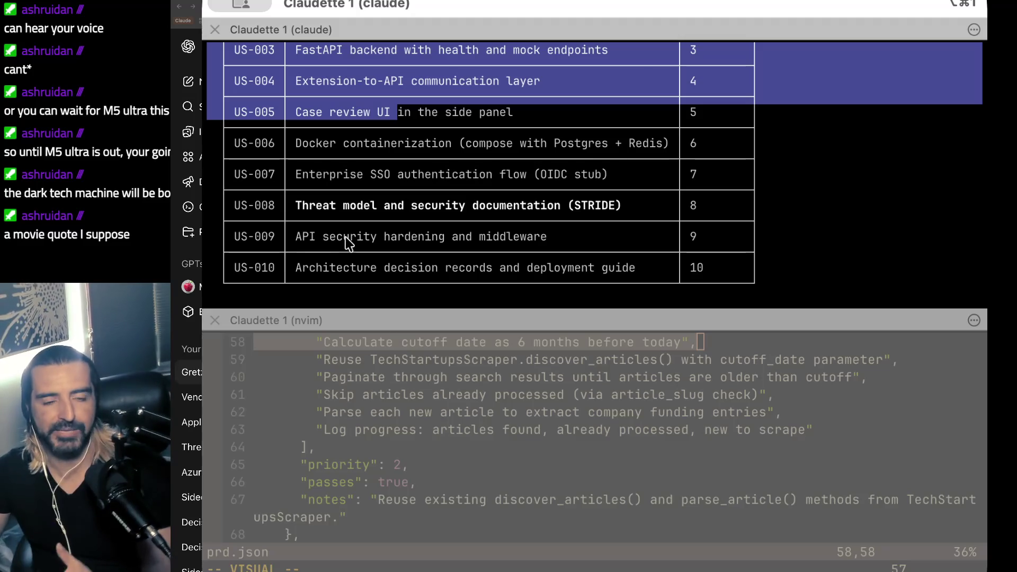
scroll(348, 243, "down", 1)
scroll(345, 239, "down", 2)
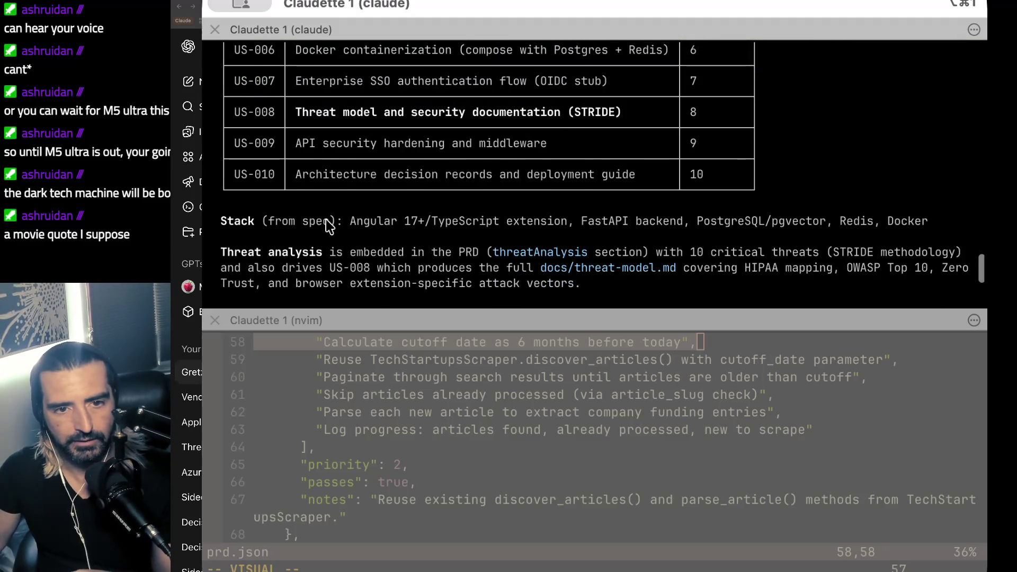
- Select the threat analysis paragraph in Claude's output
left_click_drag(330, 223, 322, 286)
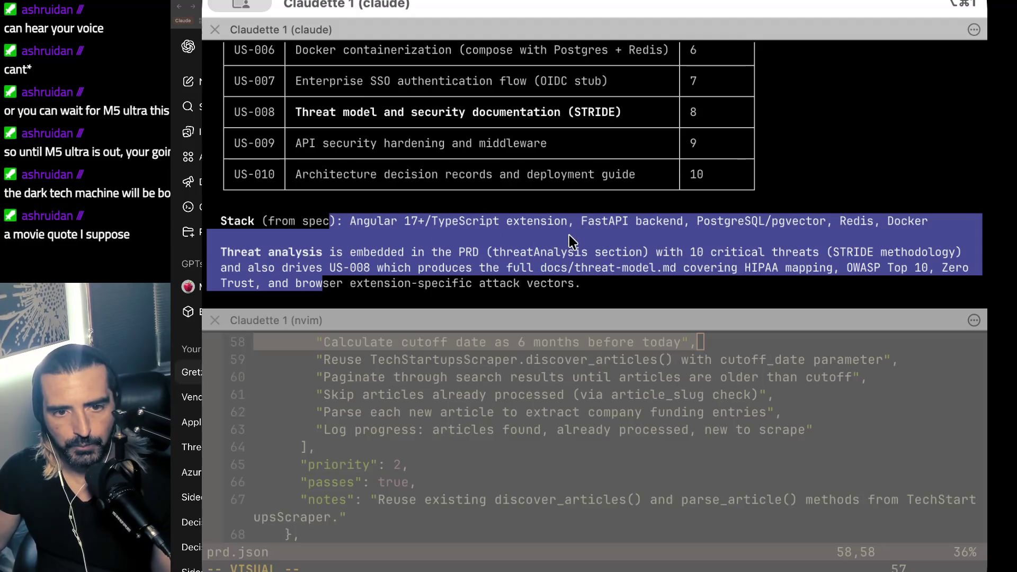
scroll(610, 230, "down", 5)
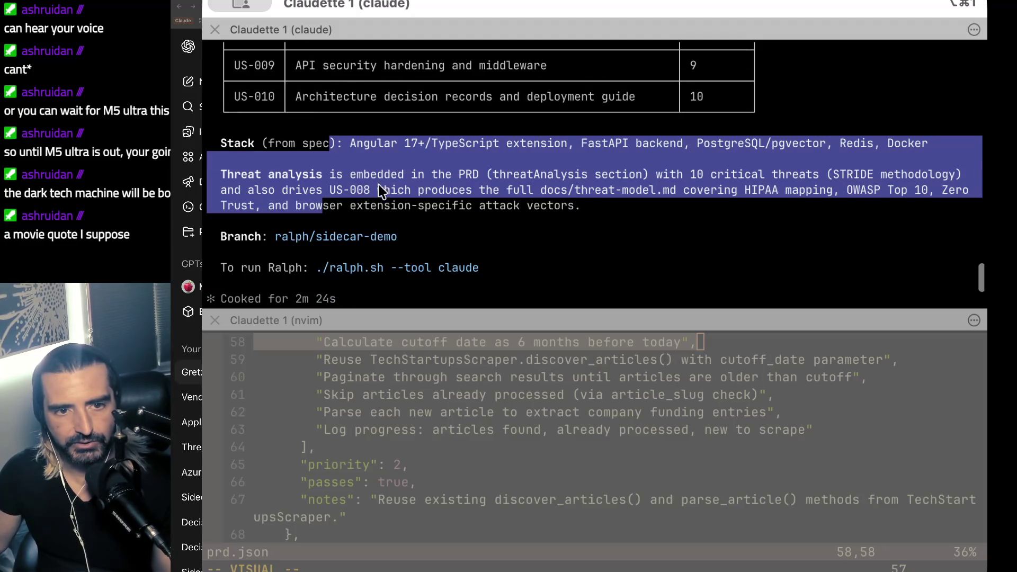
left_click(403, 191)
left_click_drag(365, 162, 317, 217)
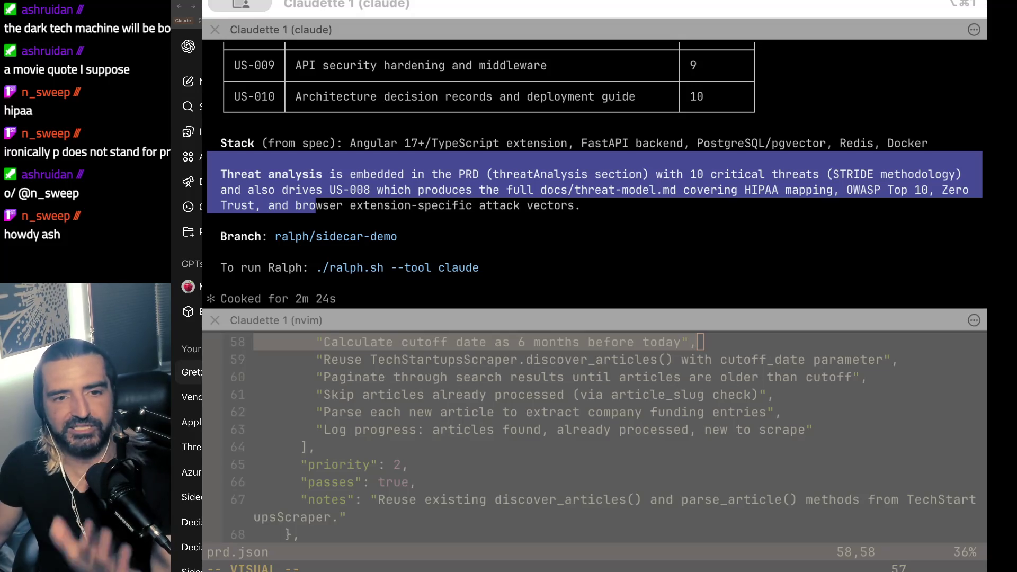
- Clear the selection, scroll up through the PRD summary, then switch to the browser
left_click(692, 169)
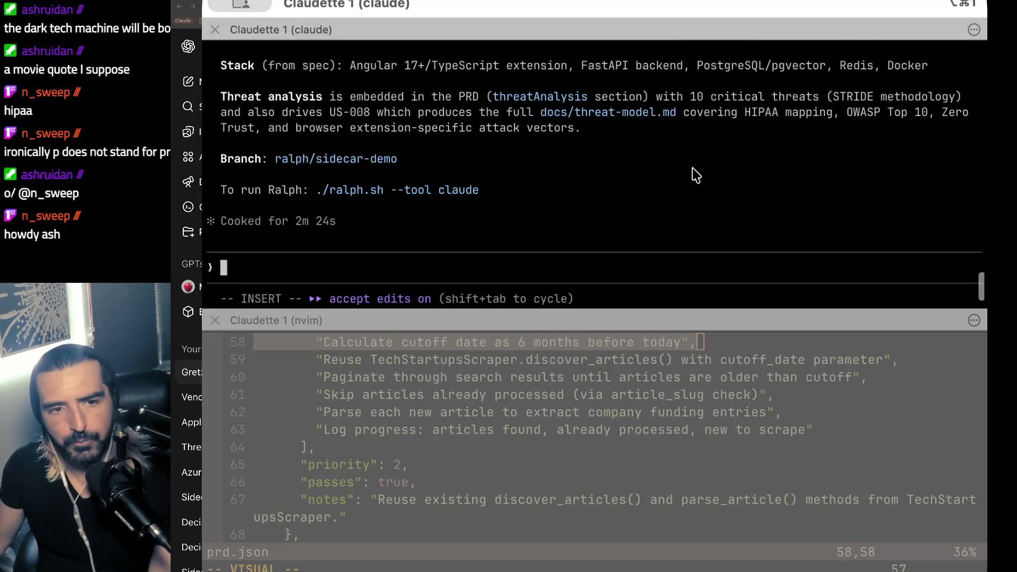
scroll(673, 171, "up", 3)
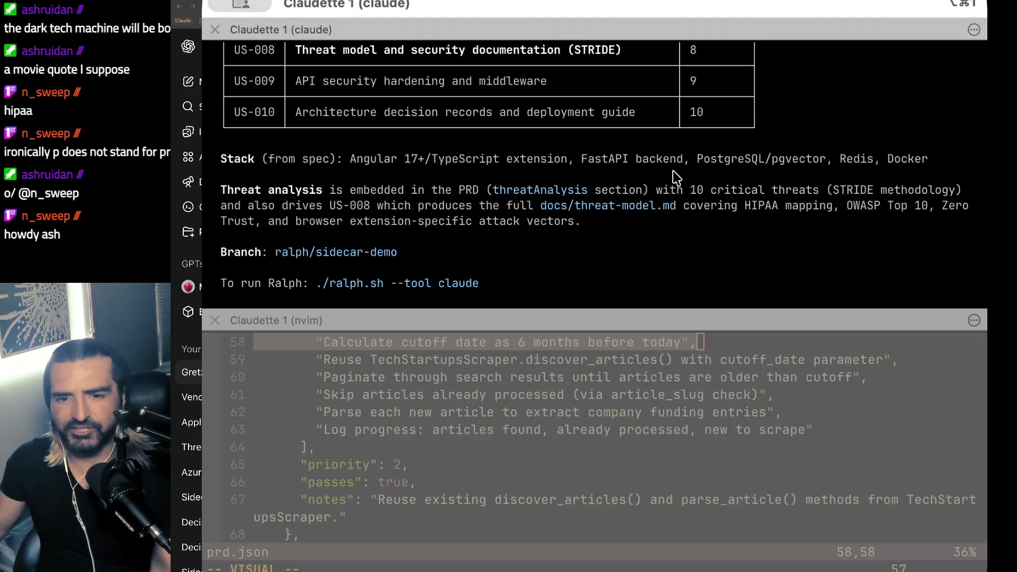
key("super+Tab")
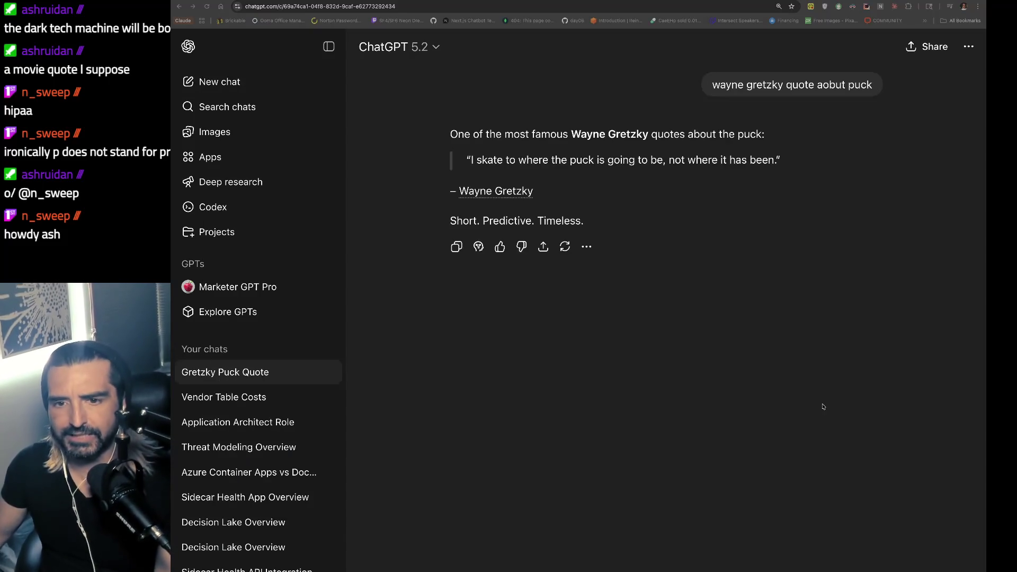
- Switch to the Discord tab showing the part-time software developer gig image
key("ctrl+Tab")
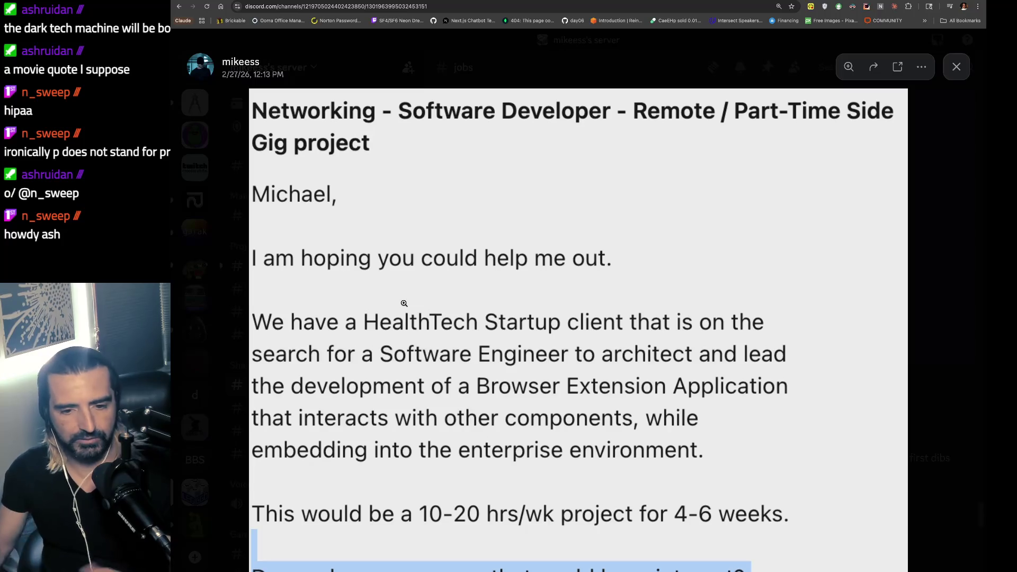
left_click(428, 528)
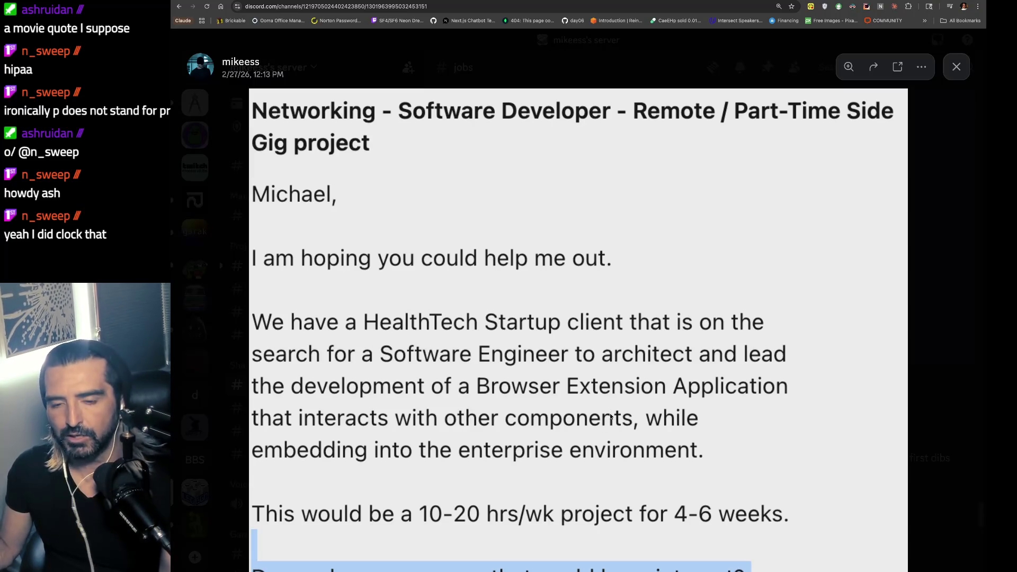
key("super+Tab")
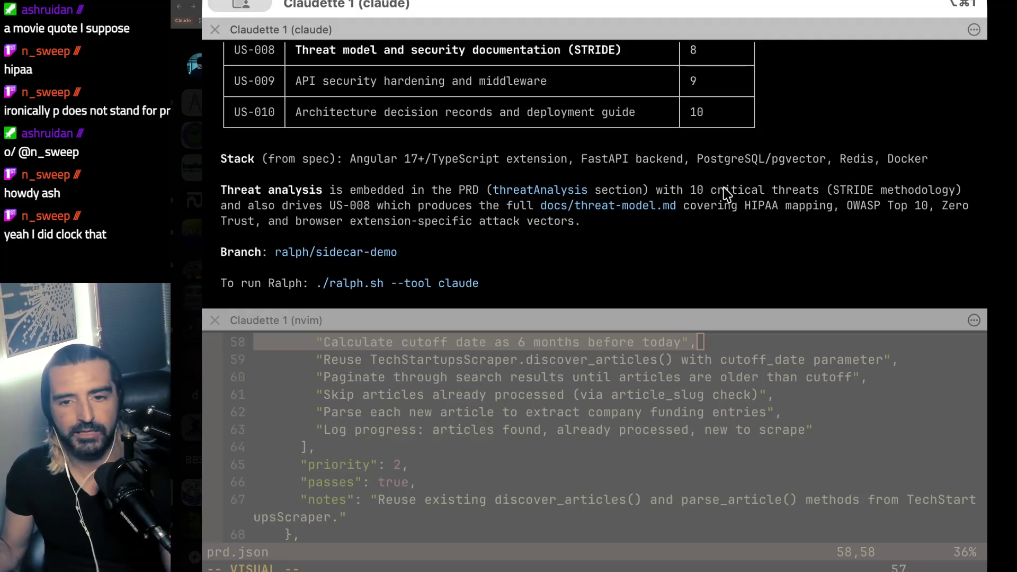
- Select the prd.json summary line in Claude's output
scroll(546, 300, "up", 5)
scroll(543, 294, "up", 7)
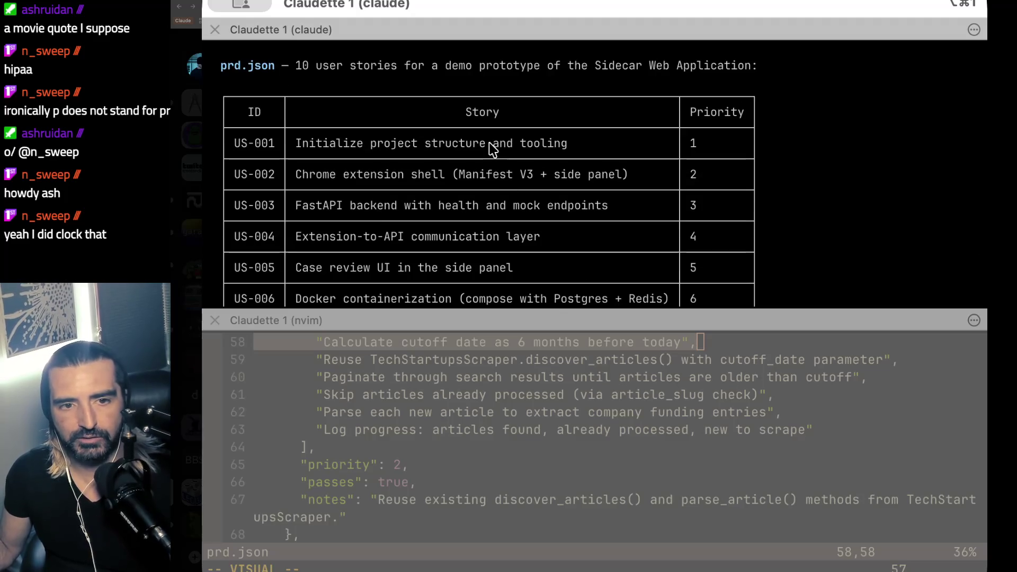
left_click_drag(342, 52, 320, 90)
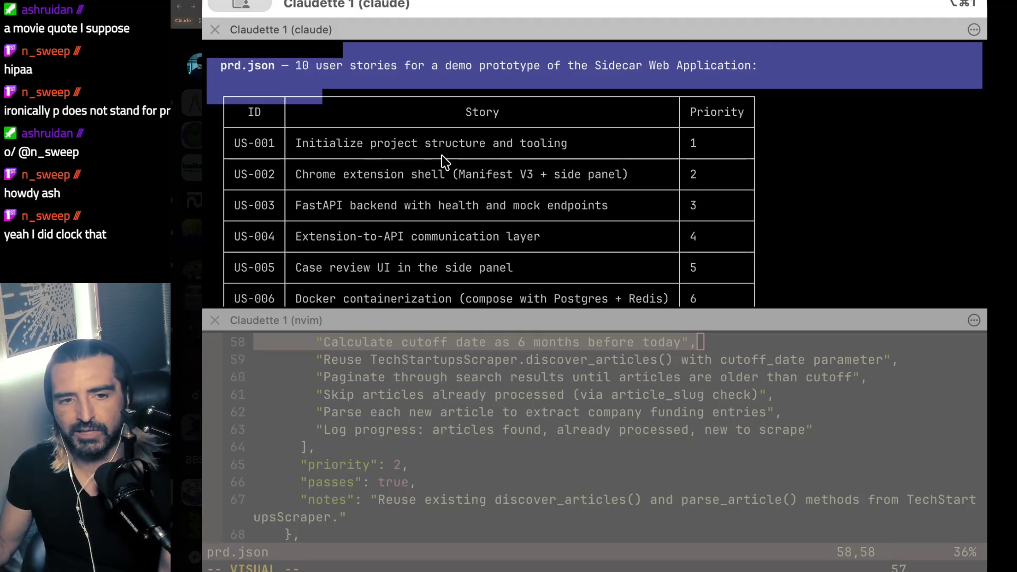
- Select the ralph.sh run command and more summary lines, then open and dismiss the log save dialog
scroll(445, 161, "down", 10)
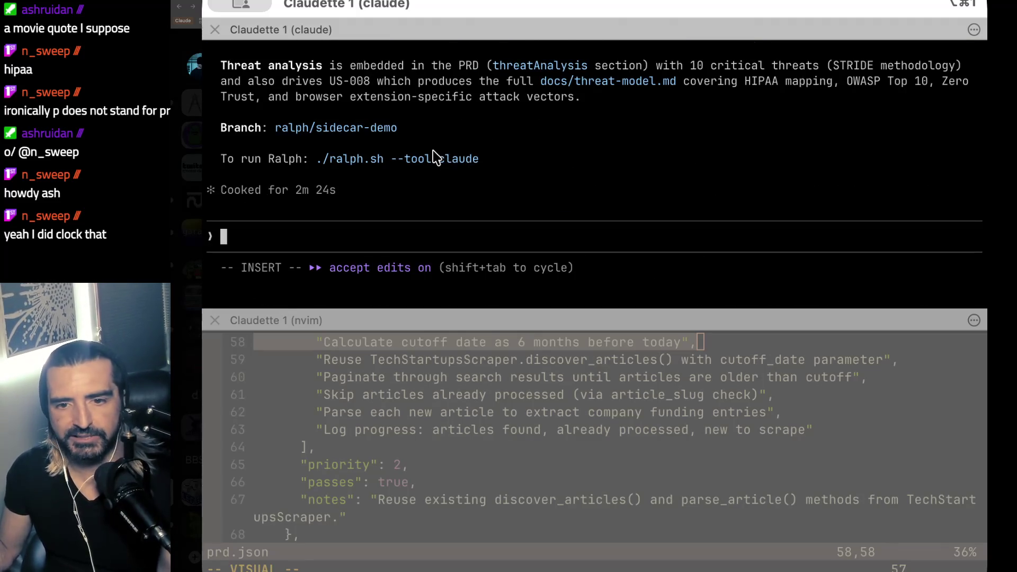
left_click_drag(514, 158, 324, 163)
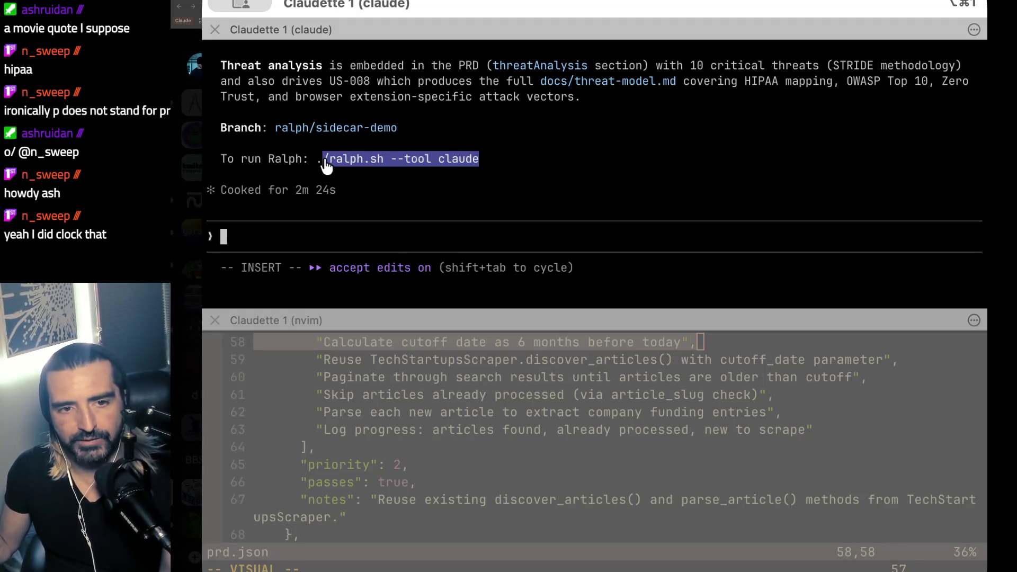
scroll(247, 100, "up", 10)
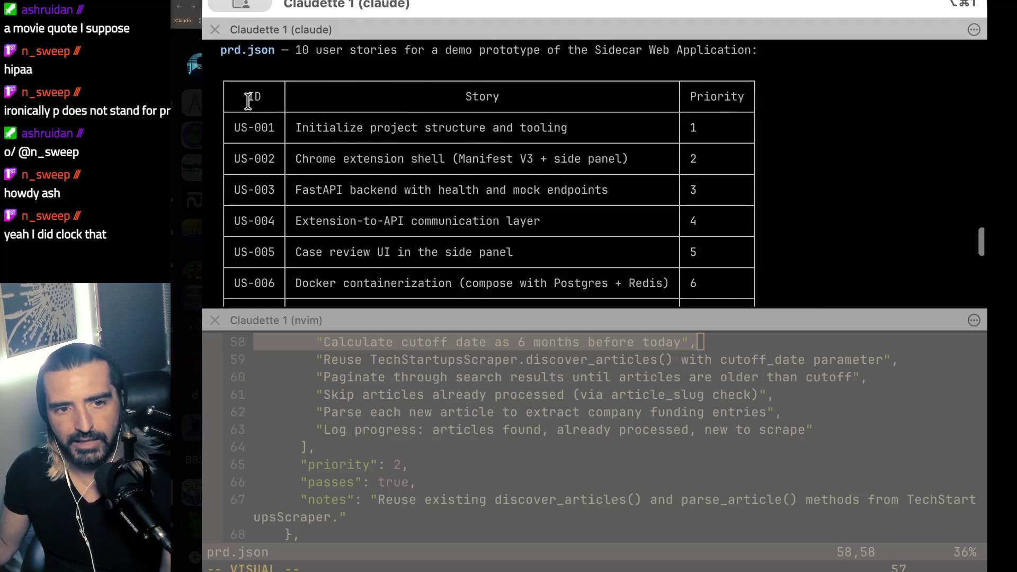
scroll(247, 101, "up", 3)
left_click_drag(234, 96, 217, 153)
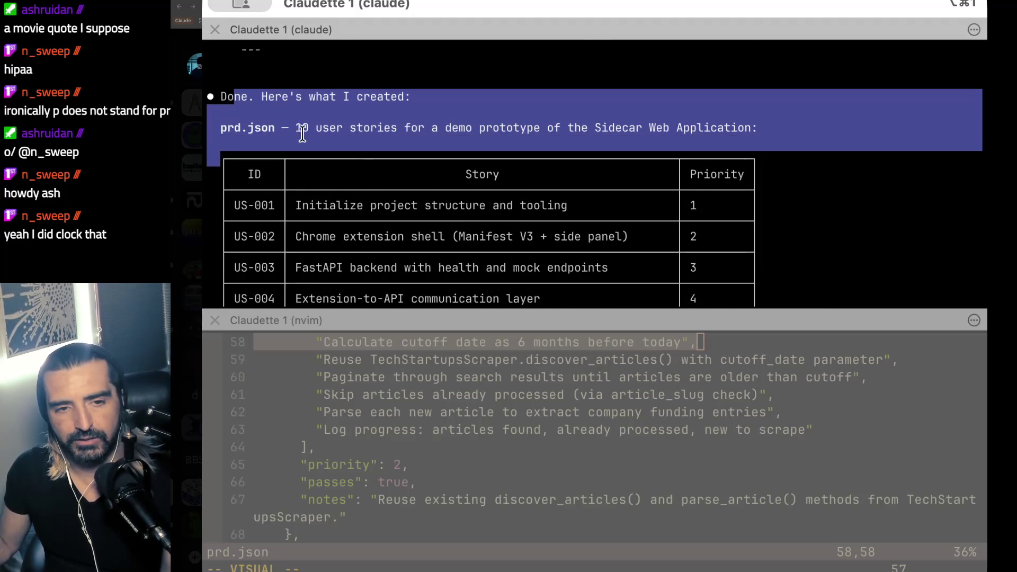
scroll(336, 111, "down", 12)
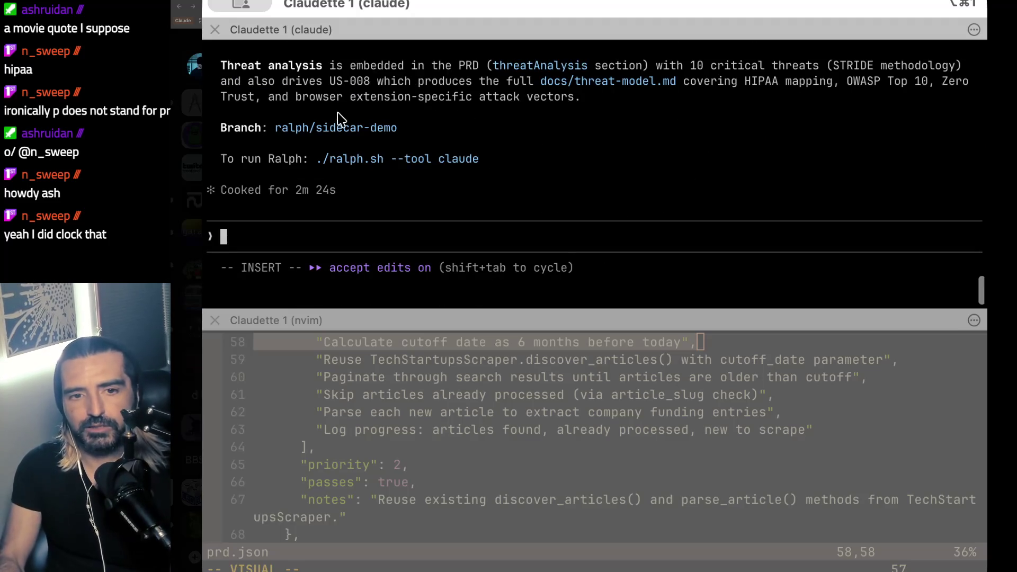
key("super+s")
left_click(652, 364)
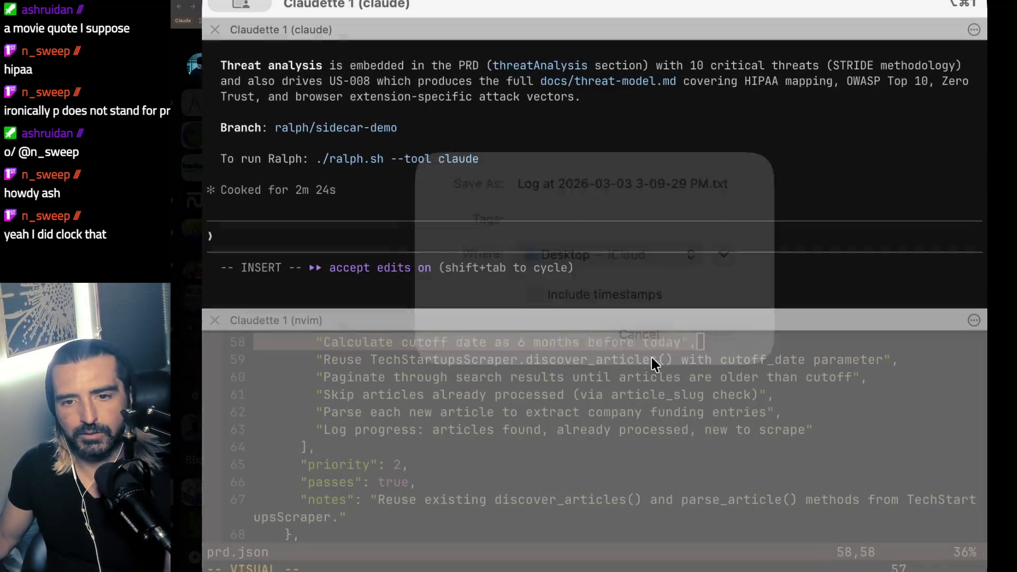
- Split a new shell pane, cd into ~/sidecar and list its files
key("super+d")
type("cd ")
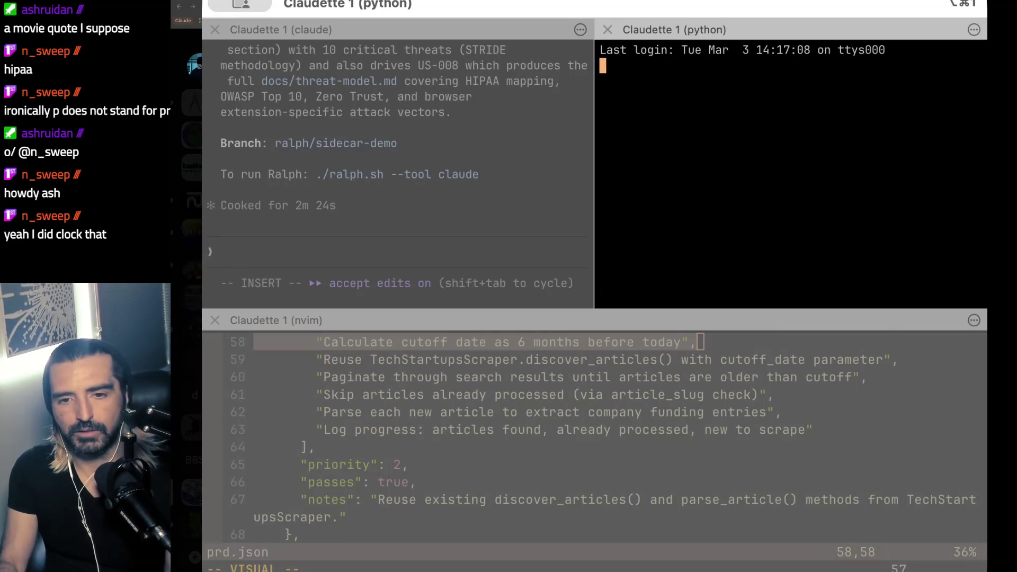
type("~?")
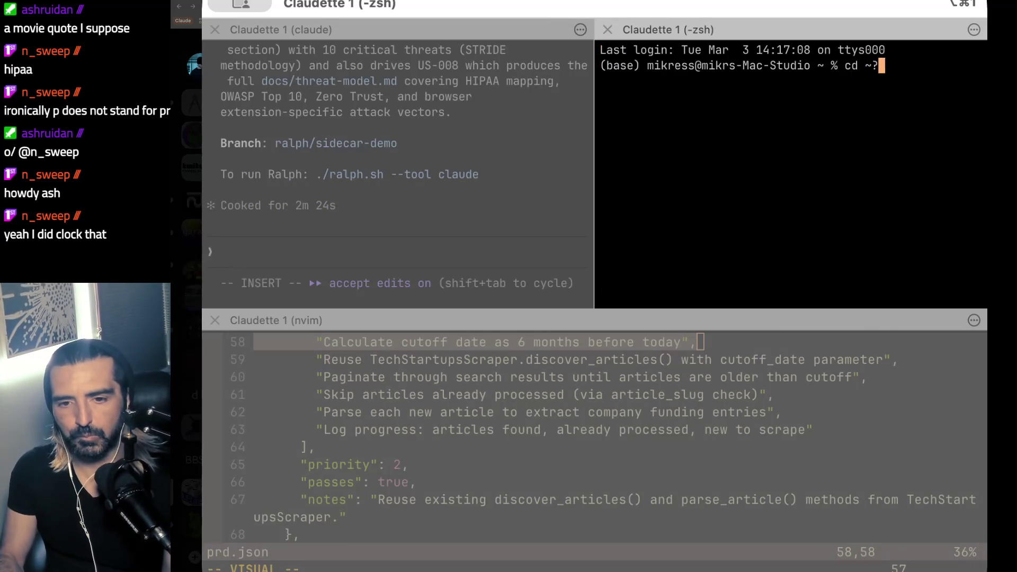
key("BackSpace")
type("?sid")
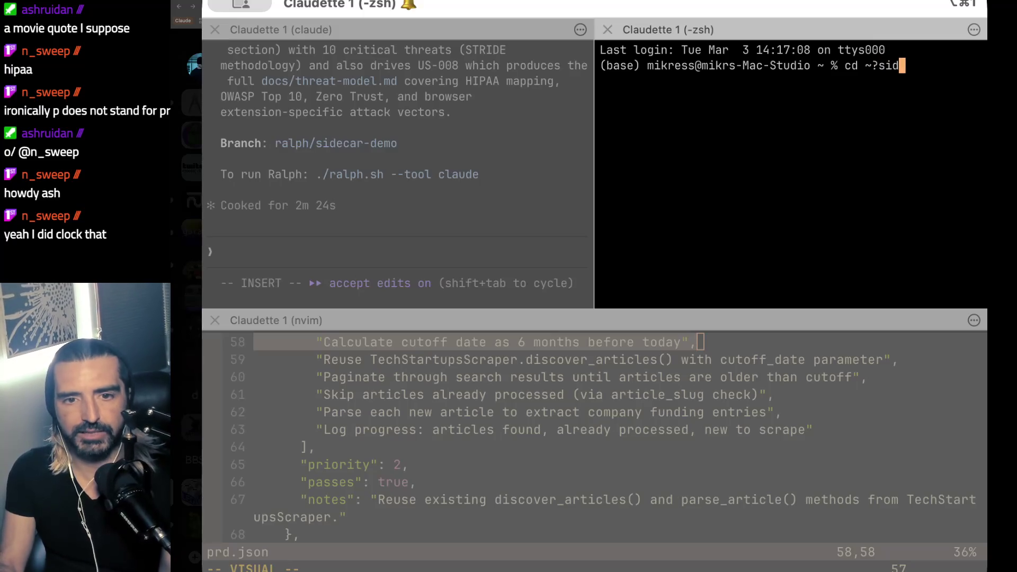
key("BackSpace")
key("BackSpace")
key("BackSpace")
key("BackSpace")
type("/sidecar/")
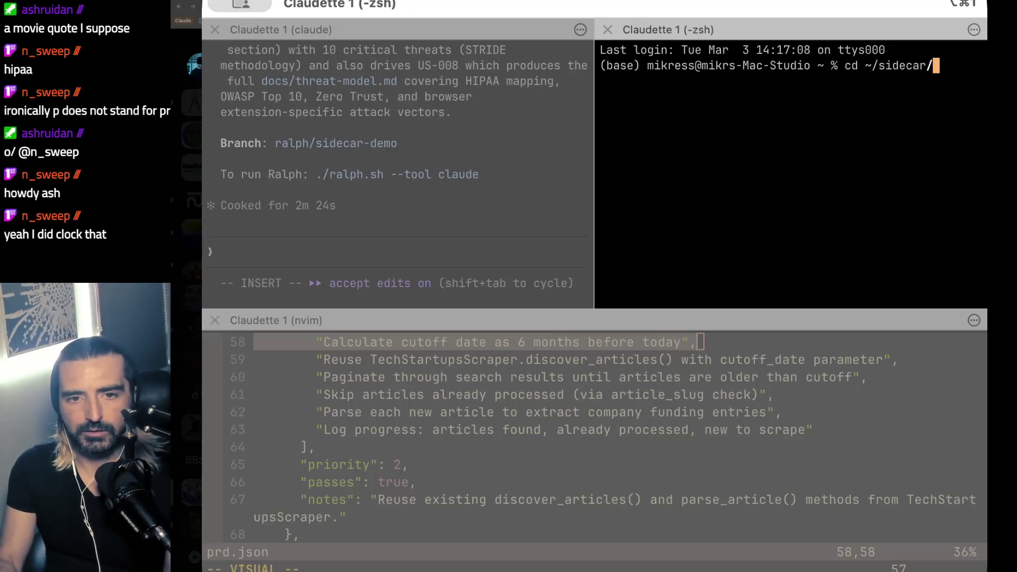
key("Return")
type("ls")
key("Return")
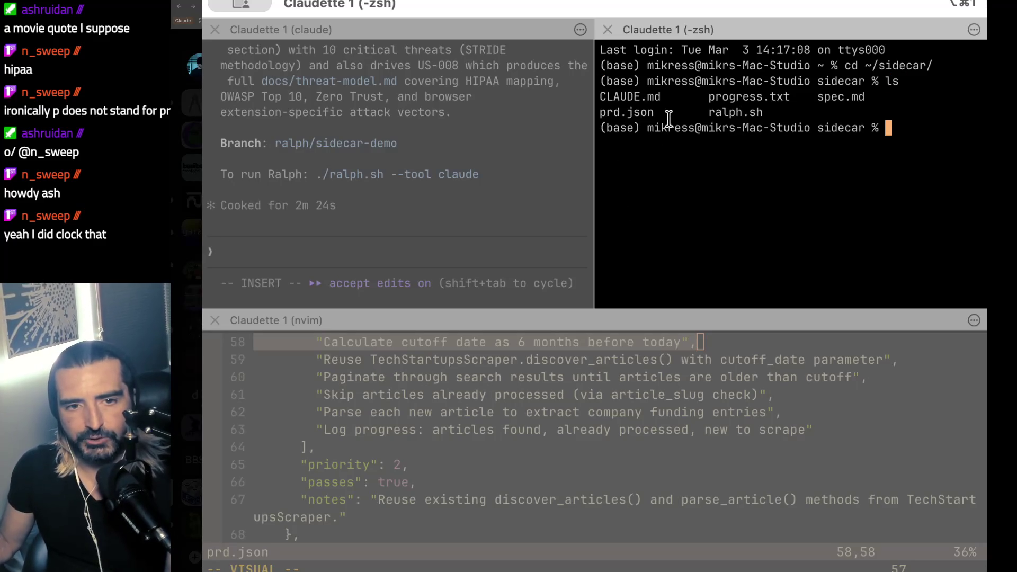
- Copy the listed file names, then start typing ./ralph.sh with Tab completion
left_click_drag(662, 114, 629, 100)
key("super+c")
key("super+v")
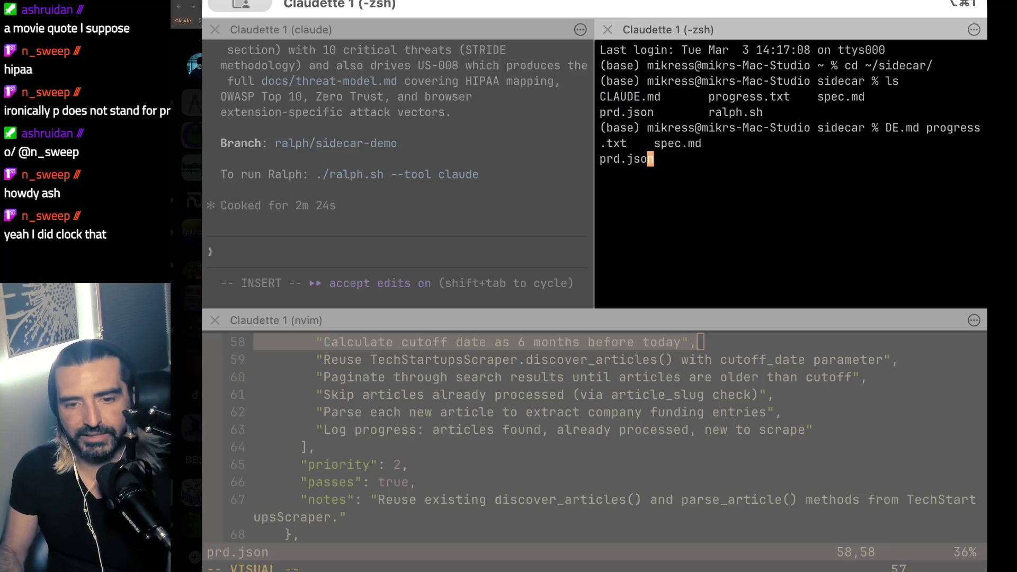
key("ctrl+c")
type(",.")
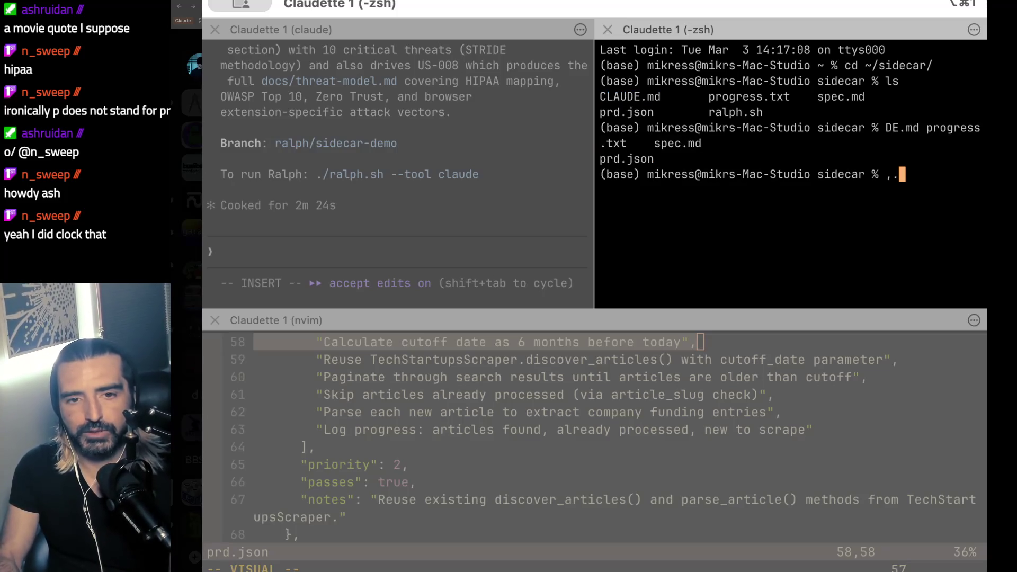
key("BackSpace")
key("BackSpace")
type("./ra")
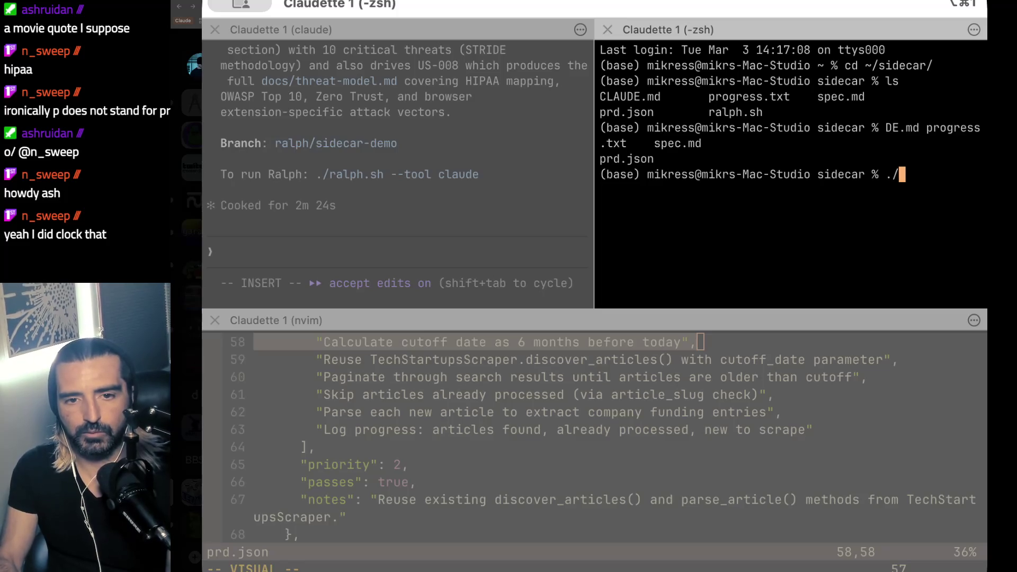
key("Tab")
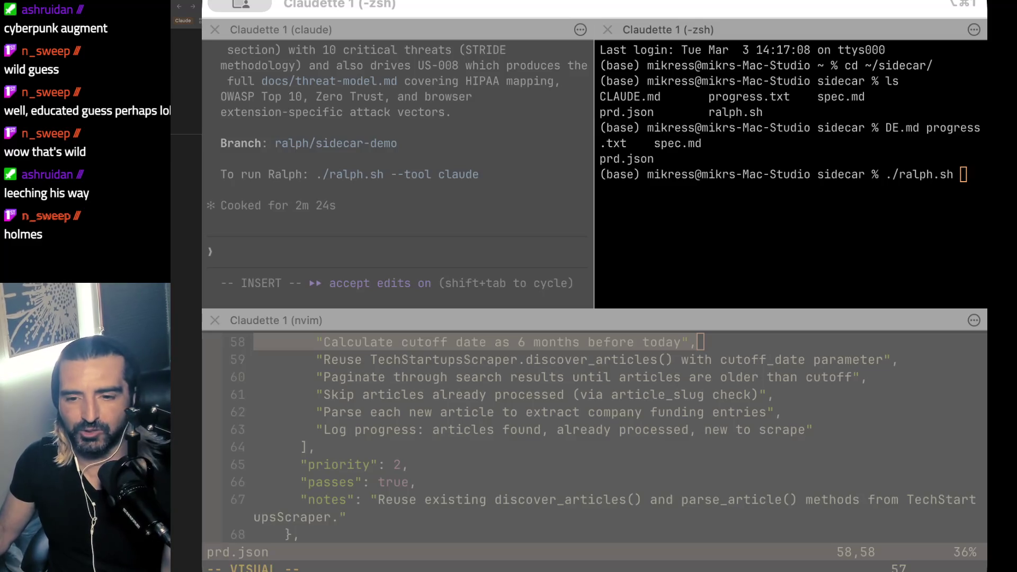
- Play the first Theranos video result, the Elizabeth Holmes prison interview, then pause it
key("super+Tab")
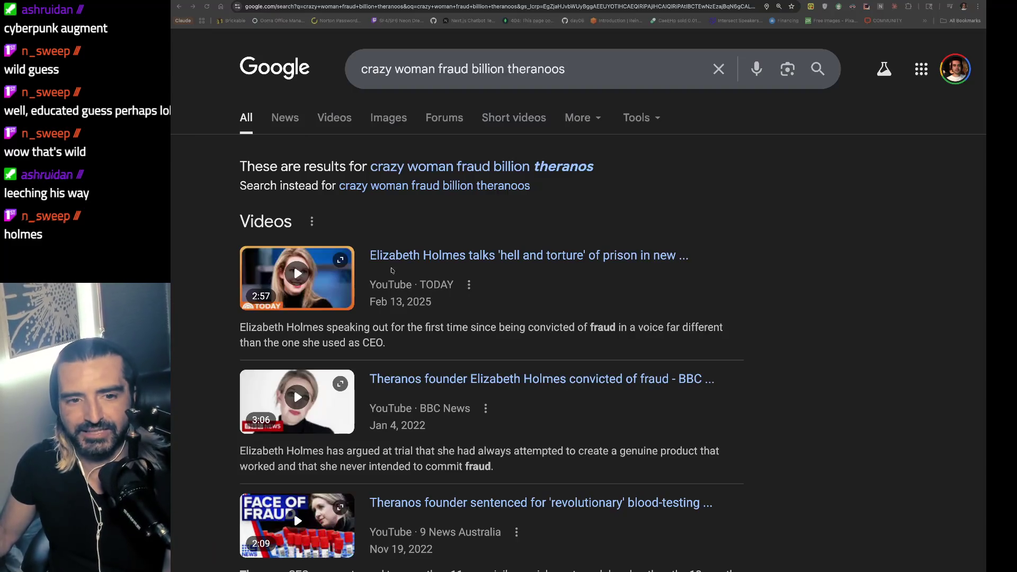
scroll(456, 265, "down", 1)
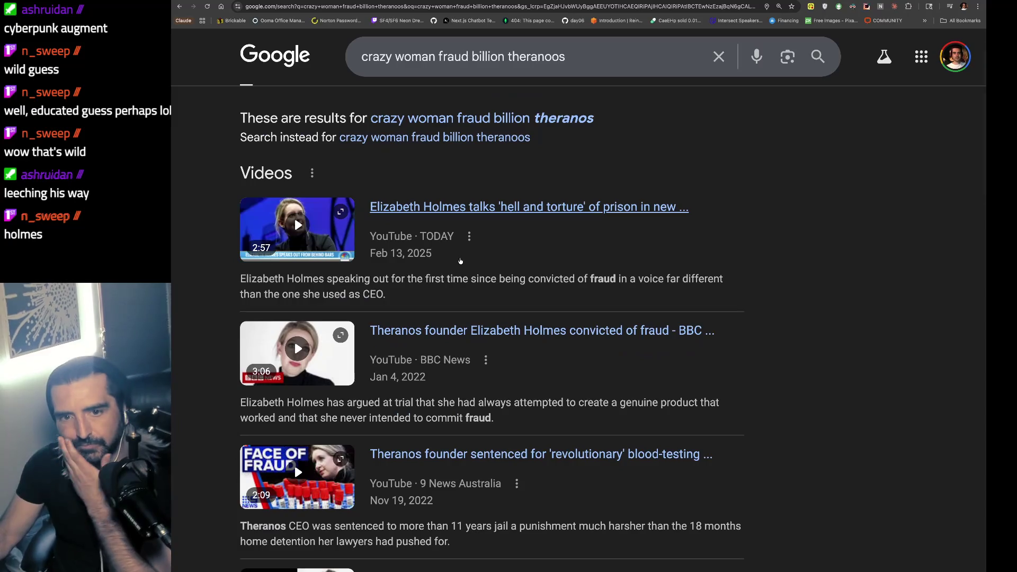
left_click(351, 216)
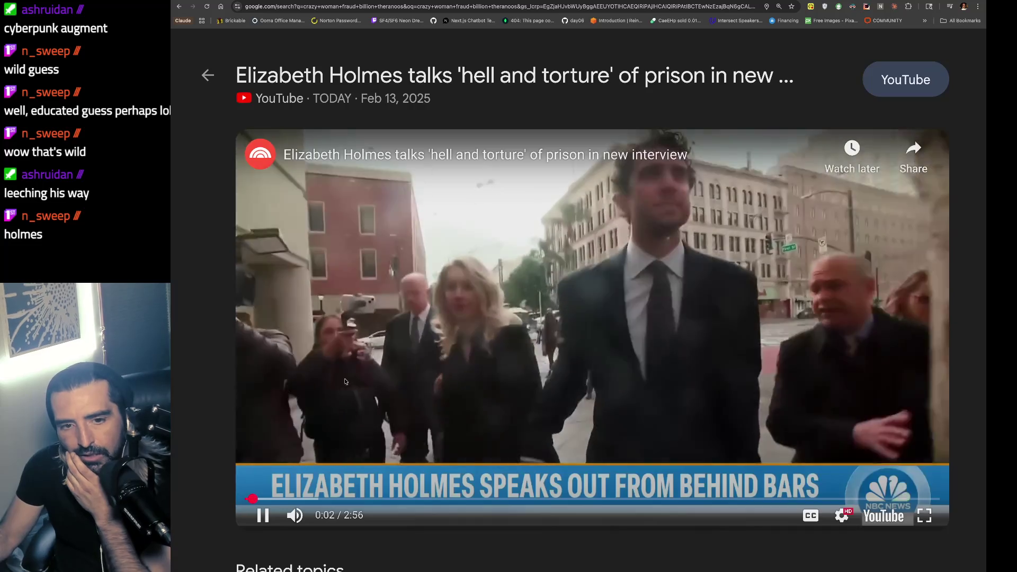
left_click(269, 388)
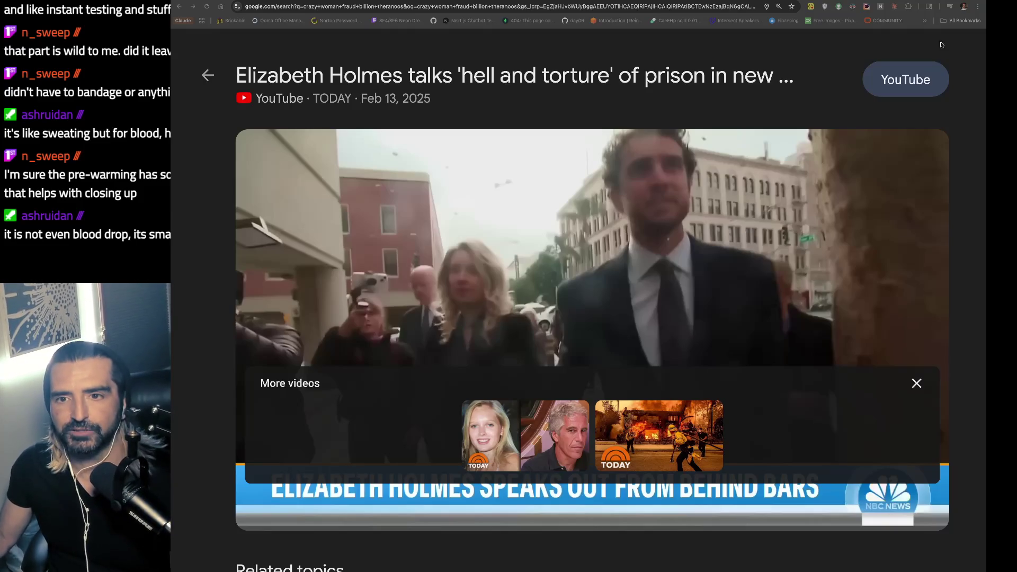
- Focus Chrome and close the Elizabeth Holmes video preview
left_click(887, 62)
key("ctrl+r")
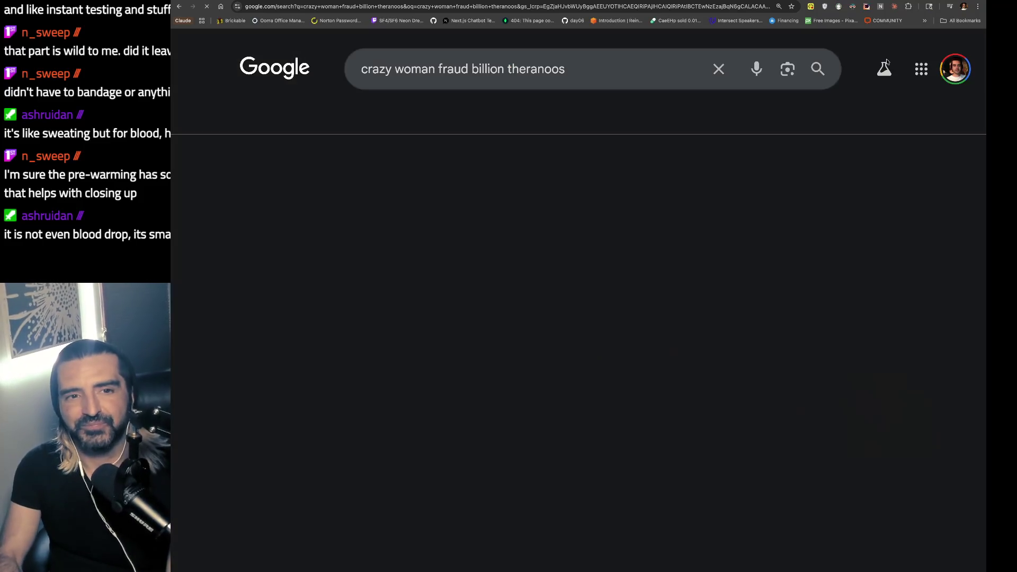
- Search Google for 'leeech drawing human blof'
key("ctrl+l")
type("leee")
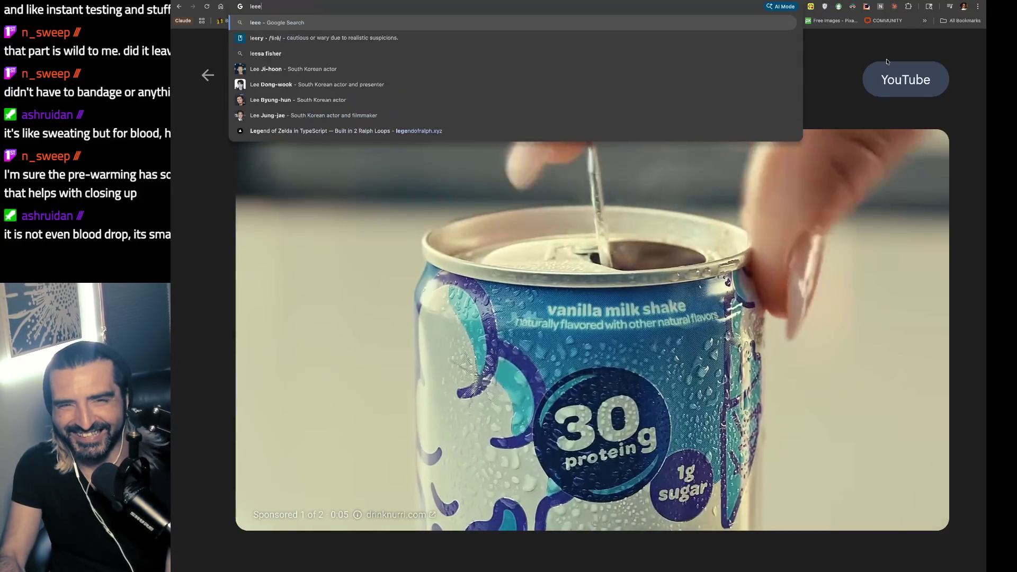
type("ch d")
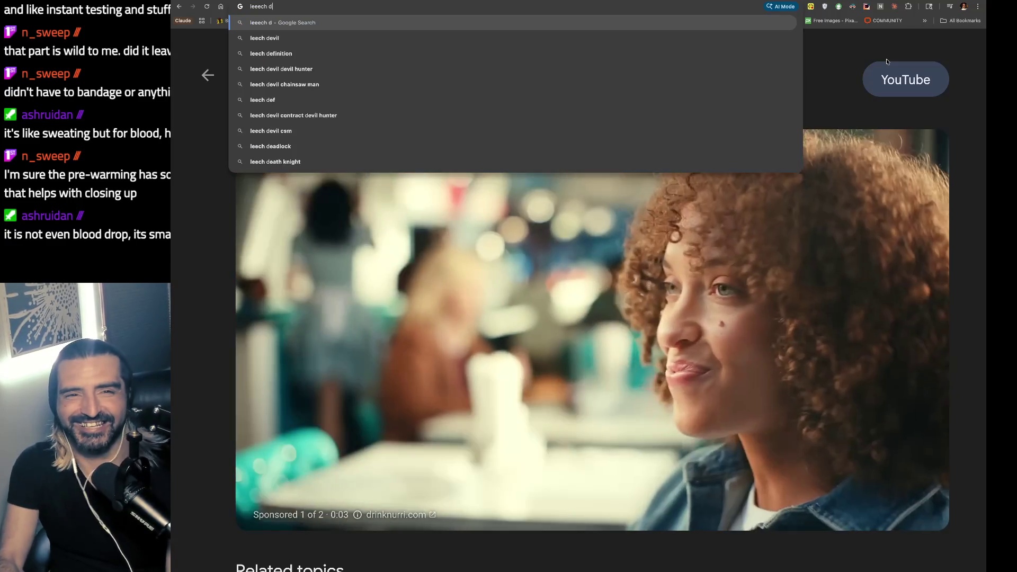
type("rawing human blof")
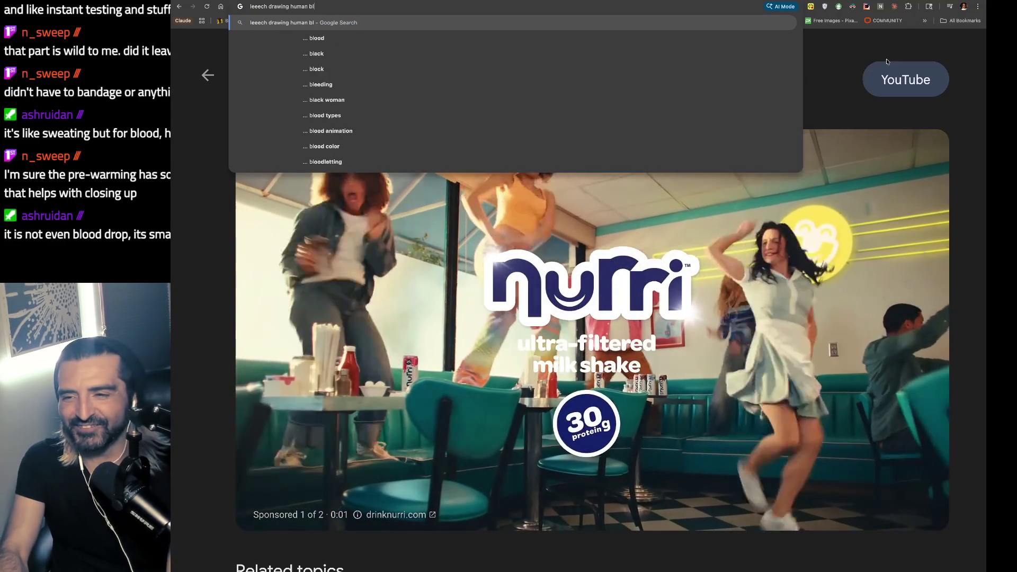
key("Return")
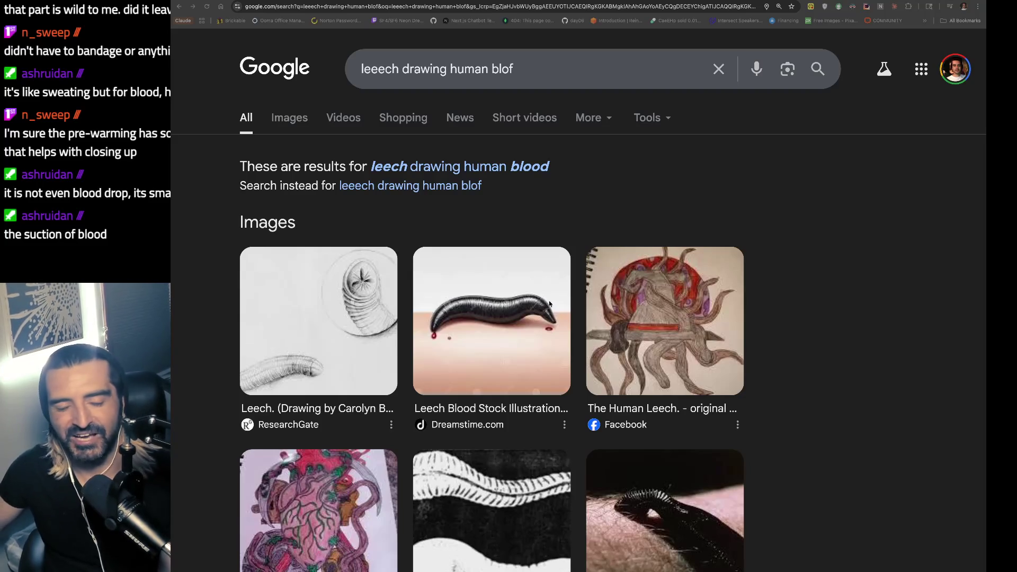
- Preview the Dreamstime and Fine Art America leech images, then switch to the YouTube tab
scroll(515, 329, "down", 3)
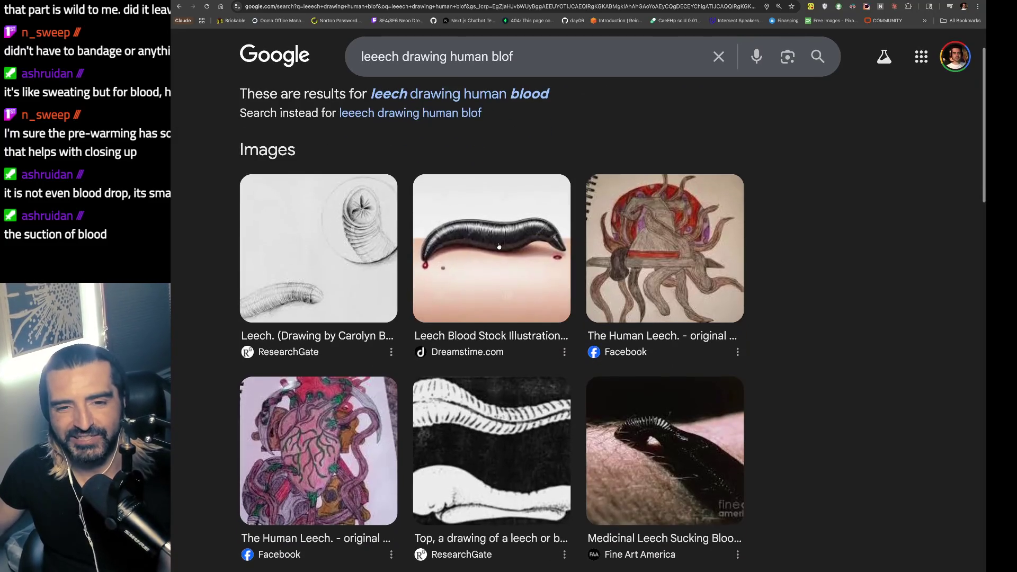
left_click(540, 305)
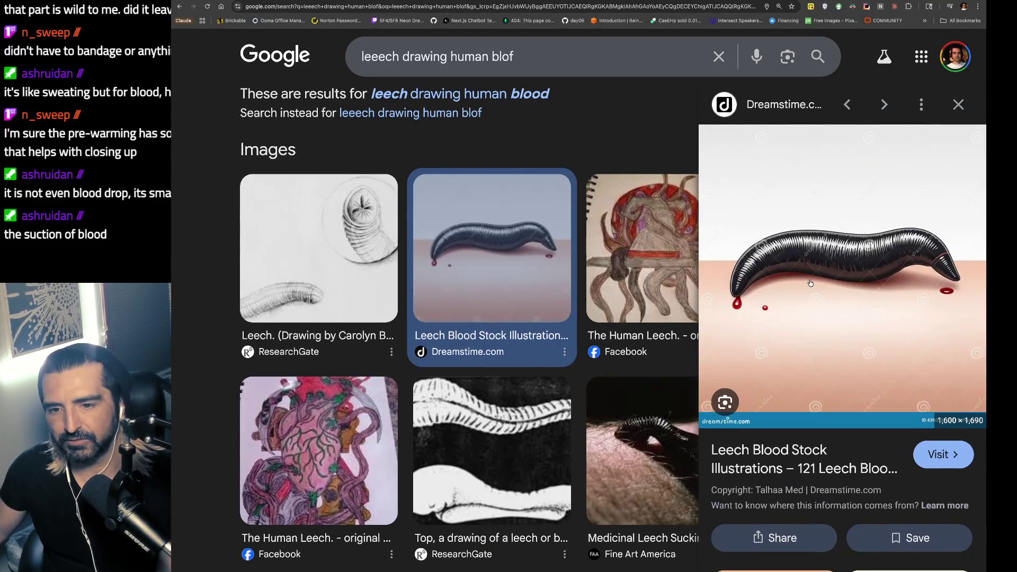
scroll(622, 377, "down", 3)
left_click(638, 309)
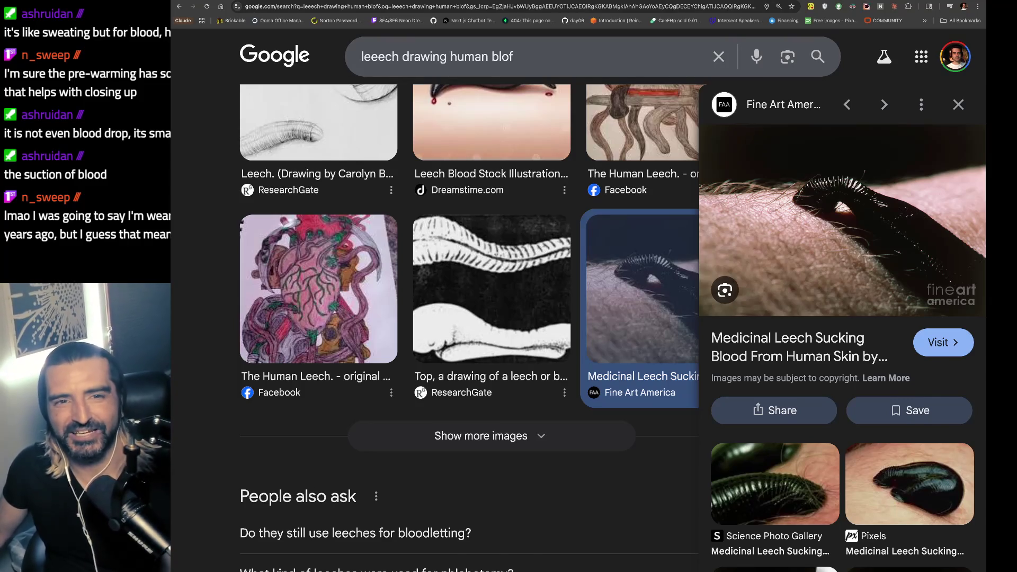
key("ctrl+Tab")
key("space")
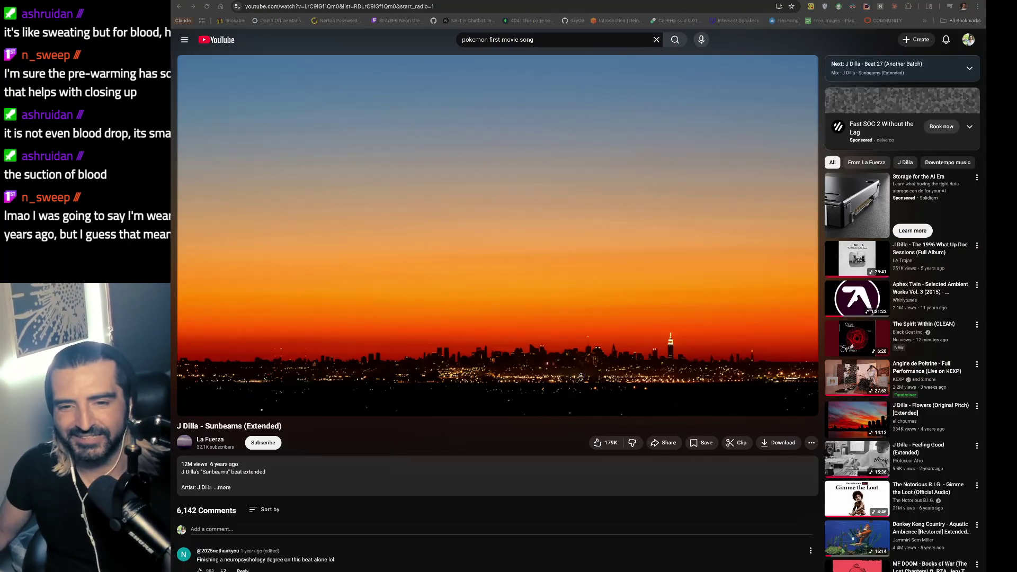
- Pause the J Dilla - Sunbeams (Extended) video at 1:58 and bring the iTerm window forward
left_click(494, 212)
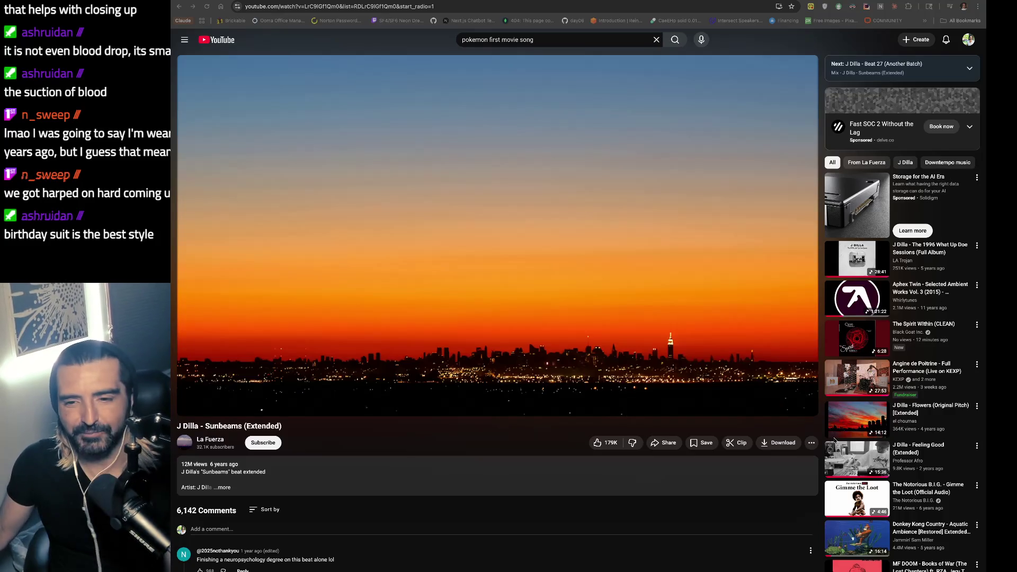
key("super+Tab")
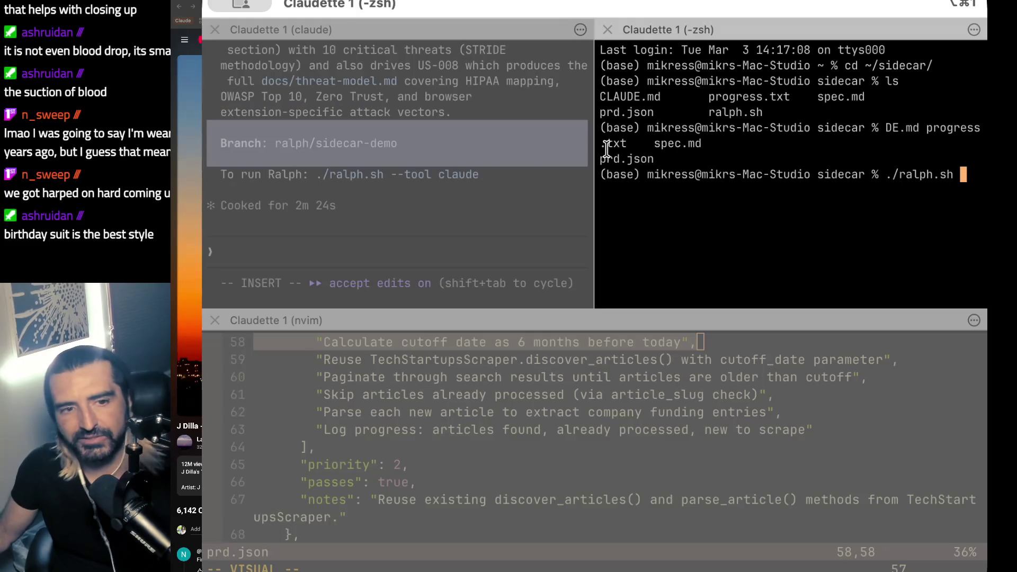
- Run './ralph.sh prd.json --tool claude' to start iteration 1 of 10, then bring Excalidraw forward
left_click(446, 158)
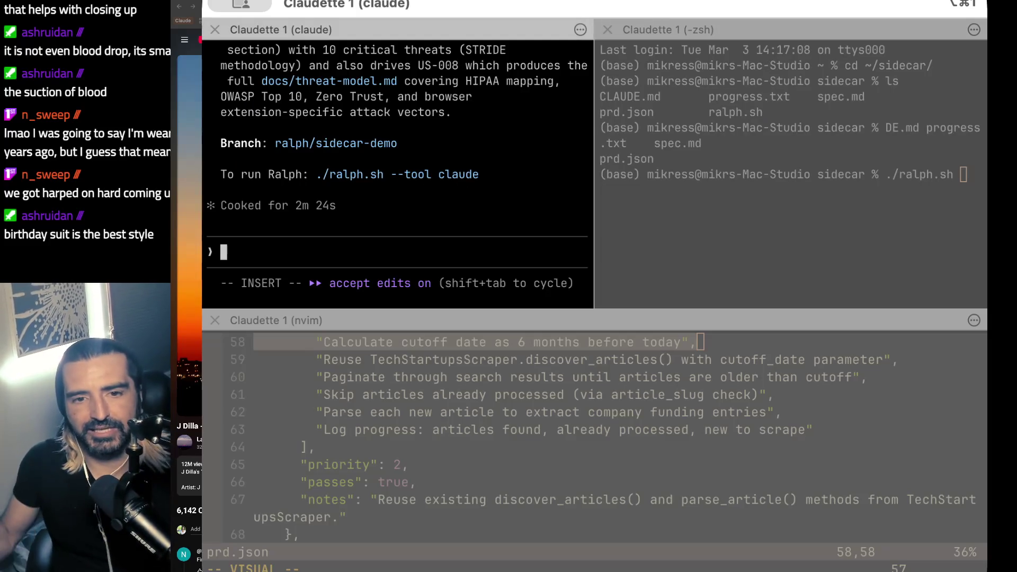
left_click(915, 179)
type("prd.json --tool claude")
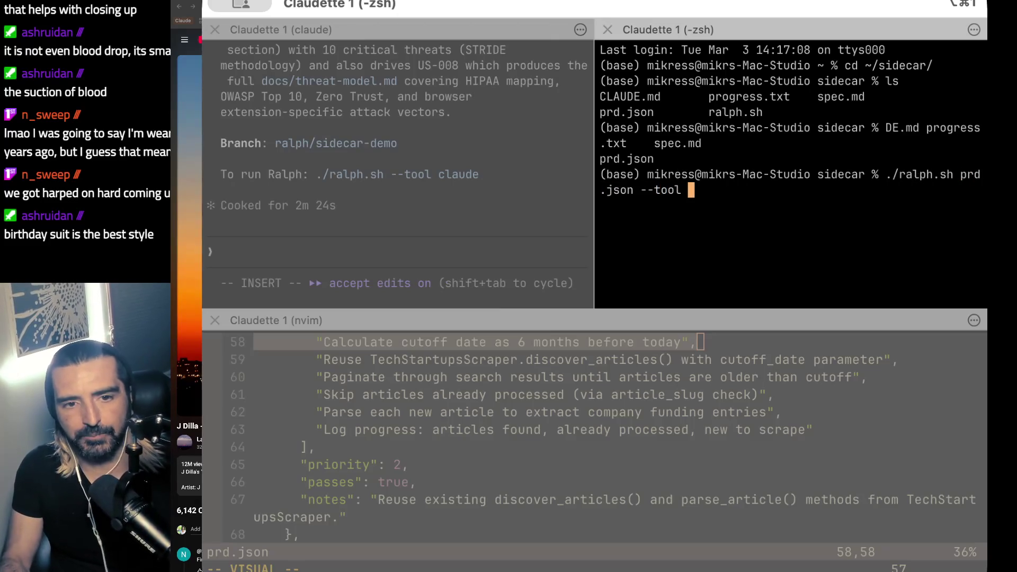
key("Return")
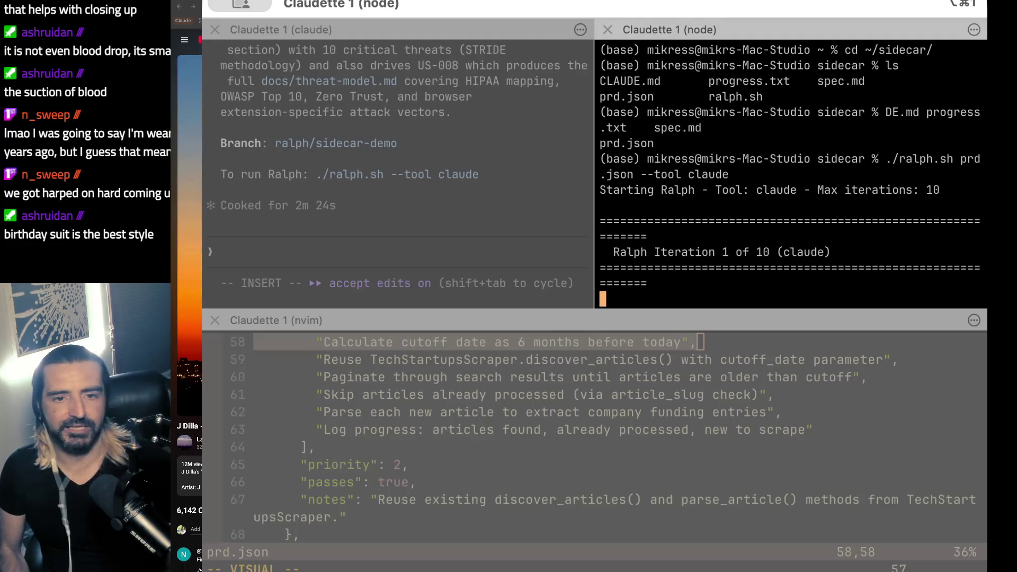
left_click_drag(722, 139, 798, 277)
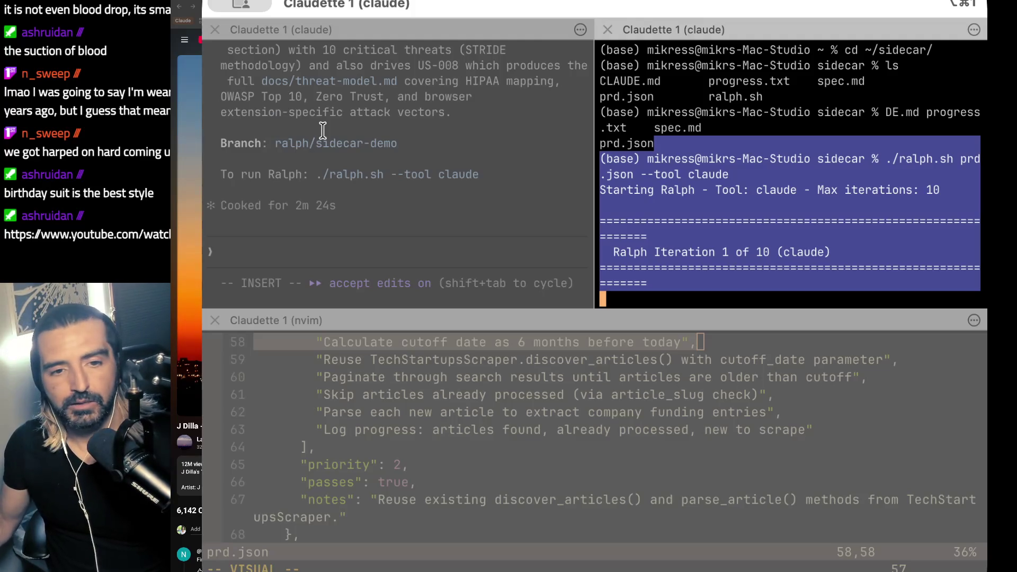
key("super+Tab")
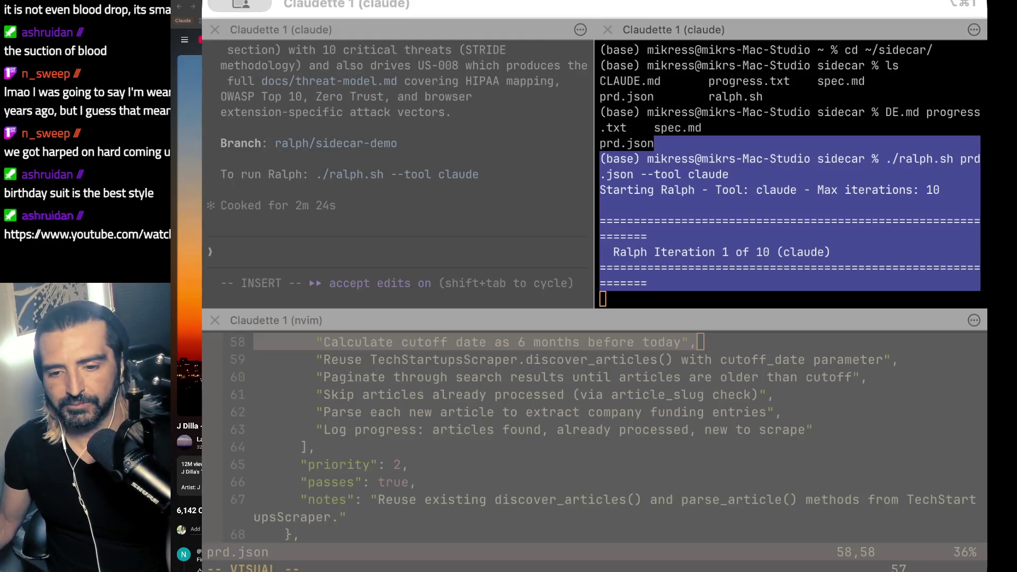
key("super+Tab")
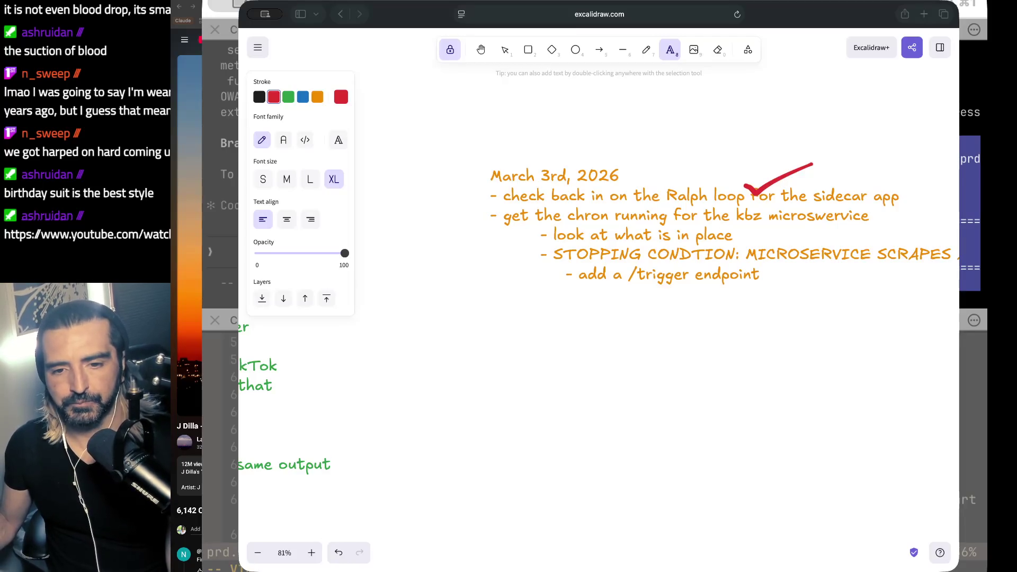
- Leave the March 3rd, 2026 to-do notes unedited and hide Safari to reveal the Ralph terminal
left_click(680, 239)
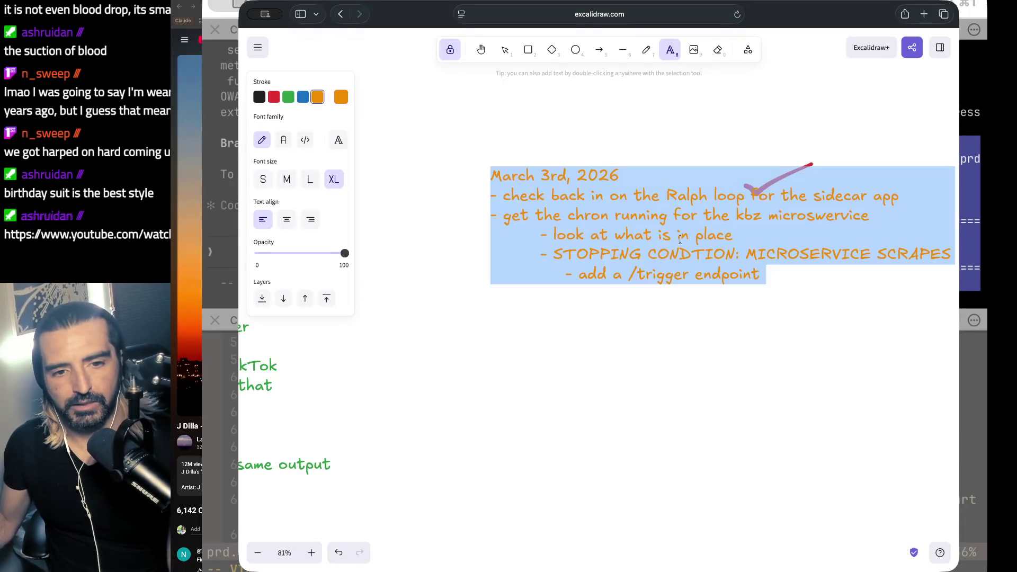
left_click(712, 182)
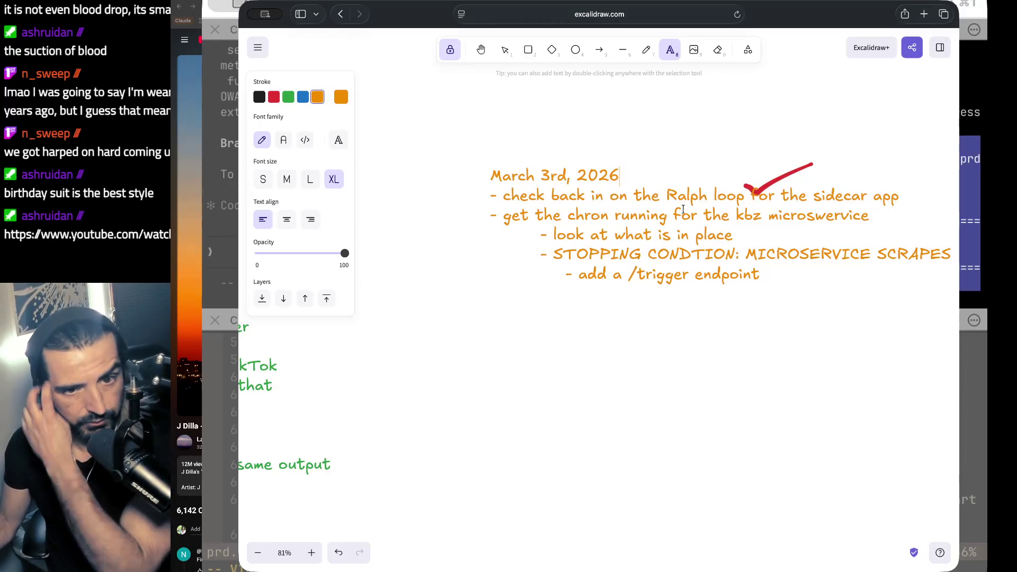
key("super+Tab")
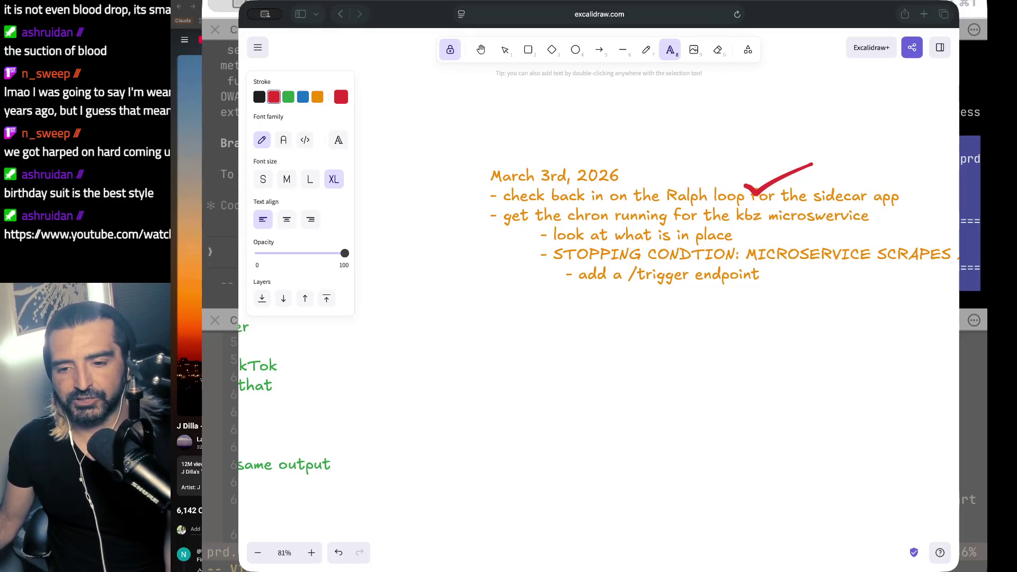
key("super+h")
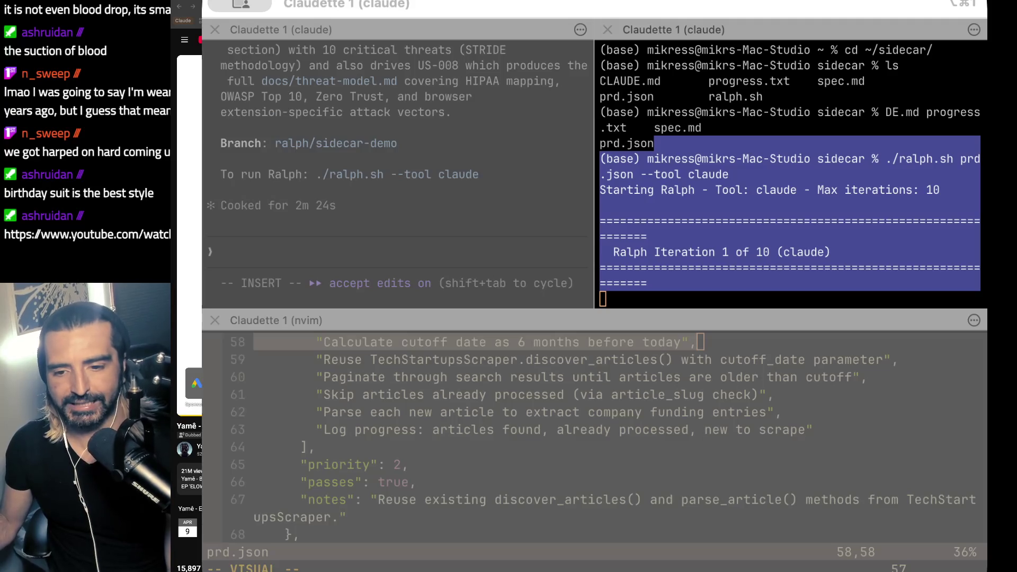
key("super+Tab")
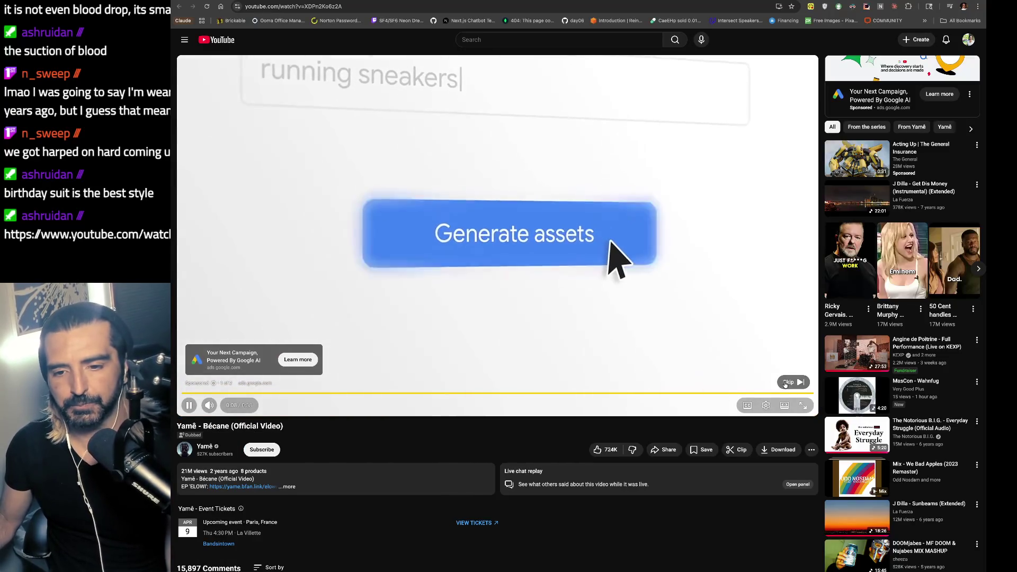
- Skip the ad and turn on English subtitles for the Yamê - Bécane video
left_click(785, 383)
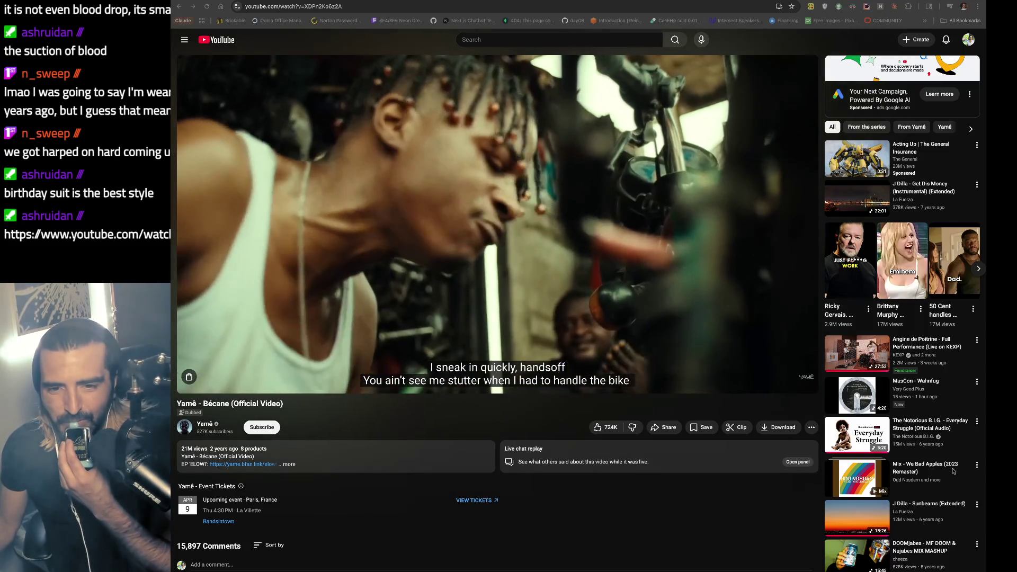
mouse_move(344, 434)
left_mouse_down()
mouse_move(249, 433)
mouse_move(212, 451)
mouse_move(172, 442)
left_mouse_up()
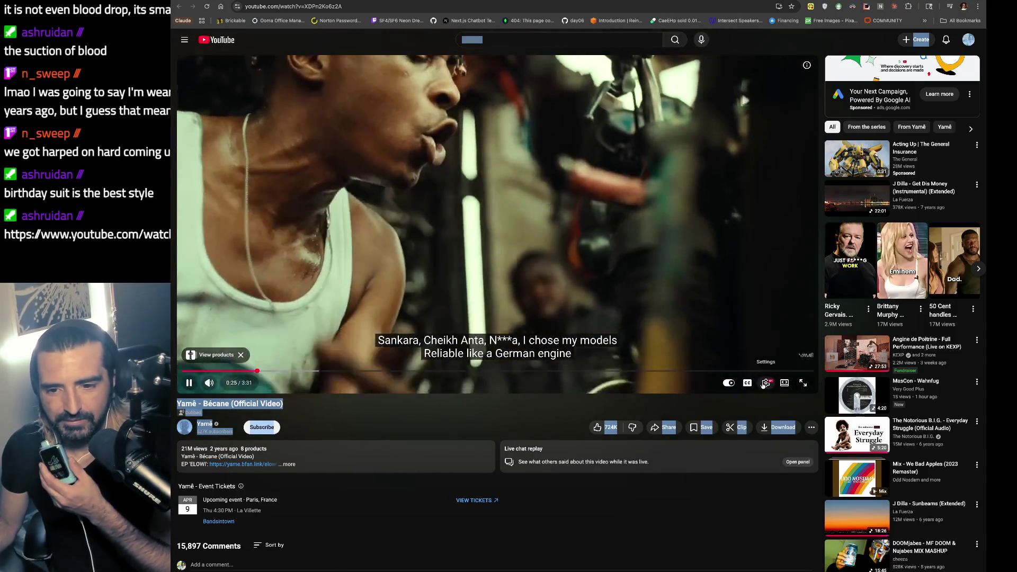
left_click(766, 382)
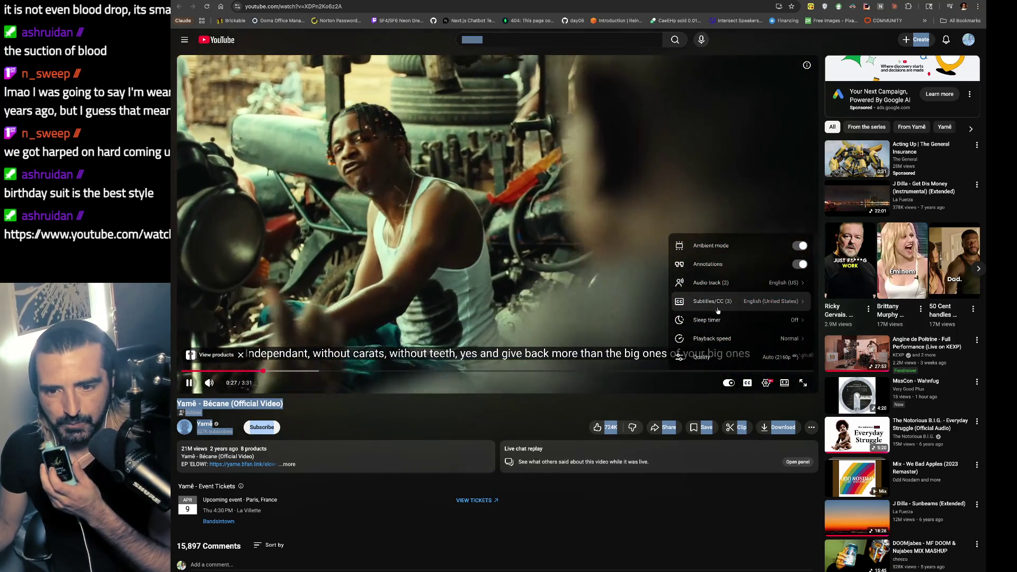
left_click(718, 302)
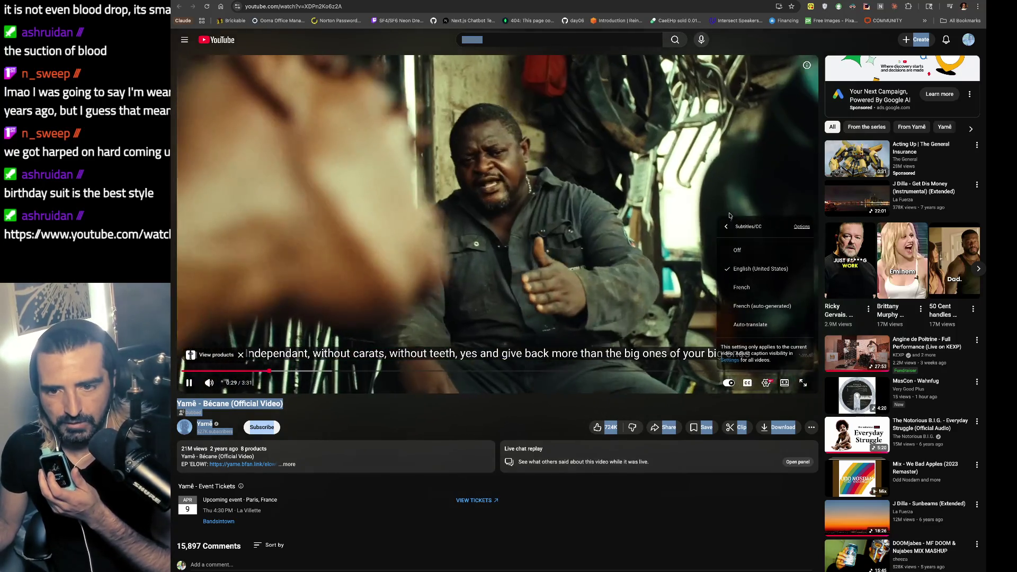
left_click(727, 226)
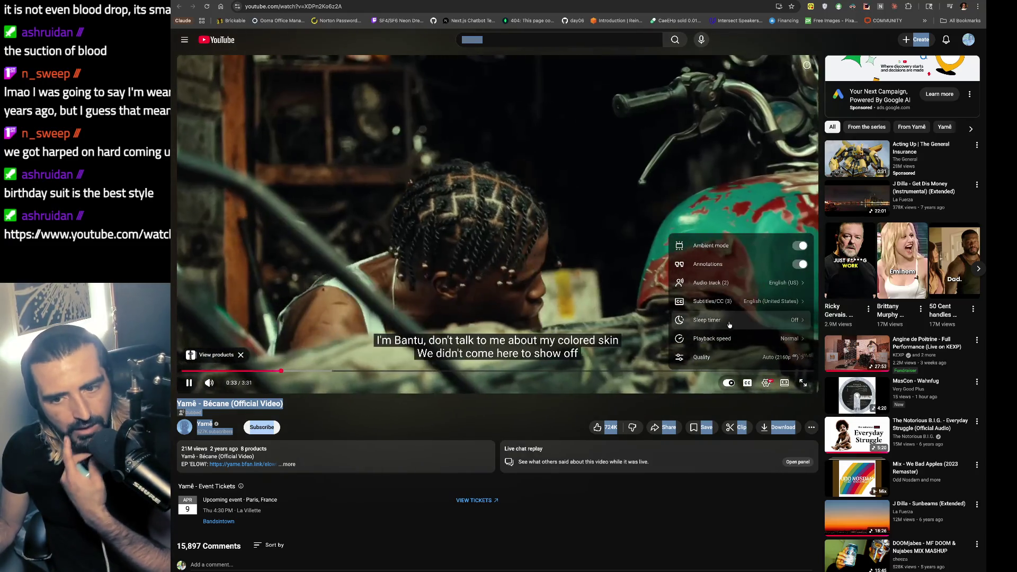
left_click(735, 302)
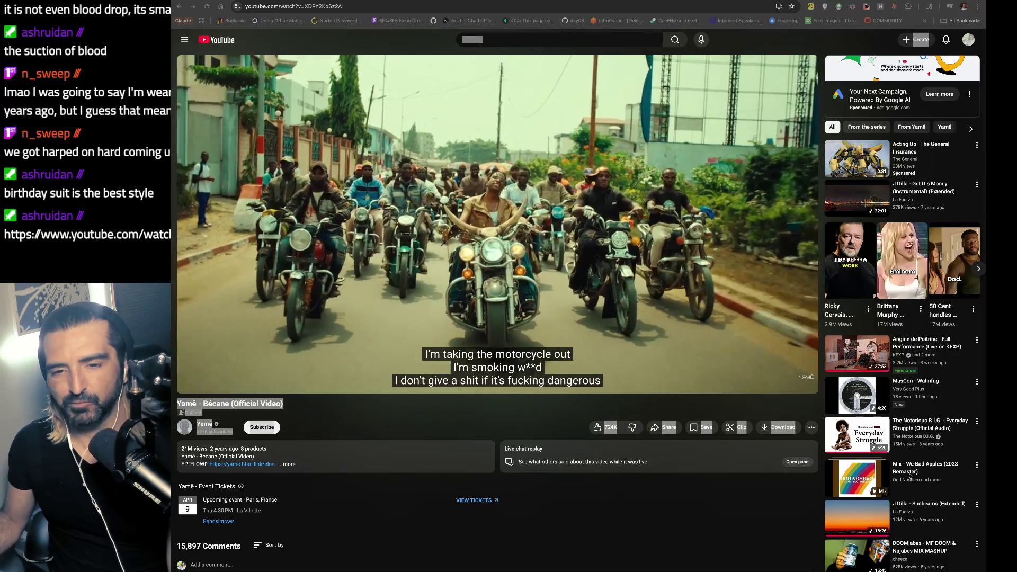
- In a new tab, enter 'discord' in the address bar to open the lounge-bar channel
key("ctrl+t")
type("df")
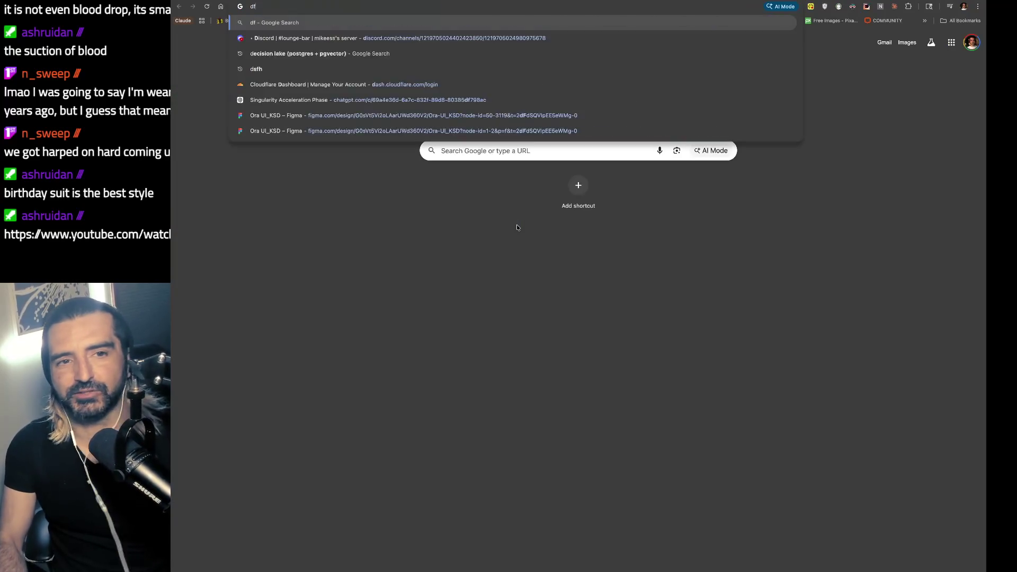
key("BackSpace")
key("BackSpace")
type("is")
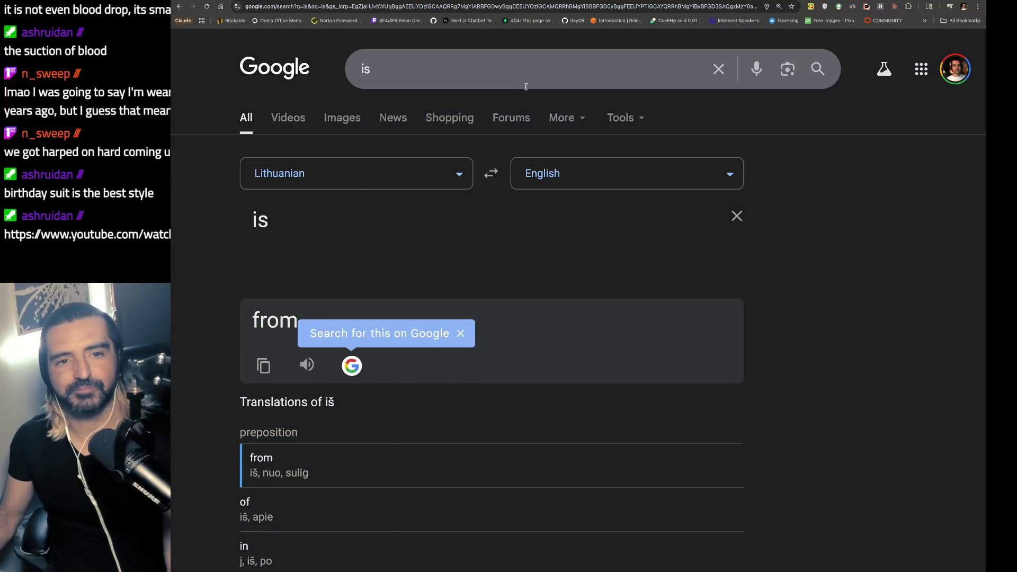
key("super+l")
type("discord.com/channels/1219705024402423850/1219705024980975678")
key("Return")
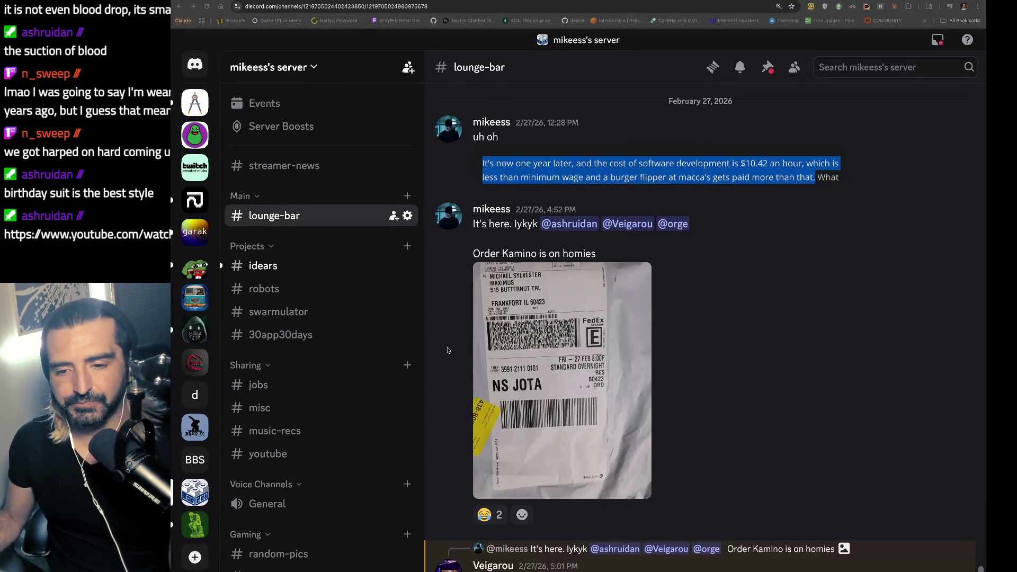
- Open the #swarmulator channel, cycle through the other tabs, and return to Discord
left_click(348, 313)
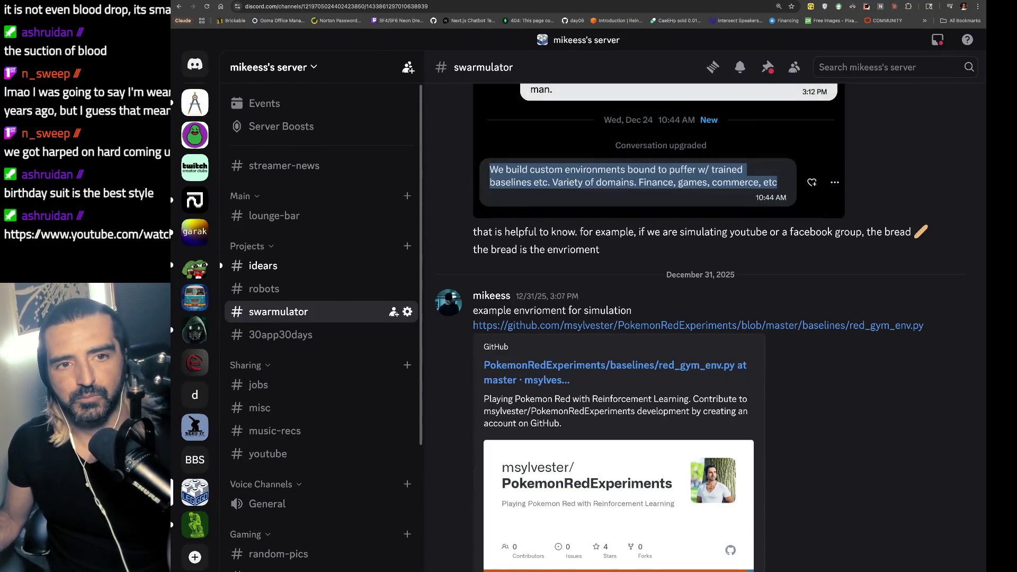
key("ctrl+Tab")
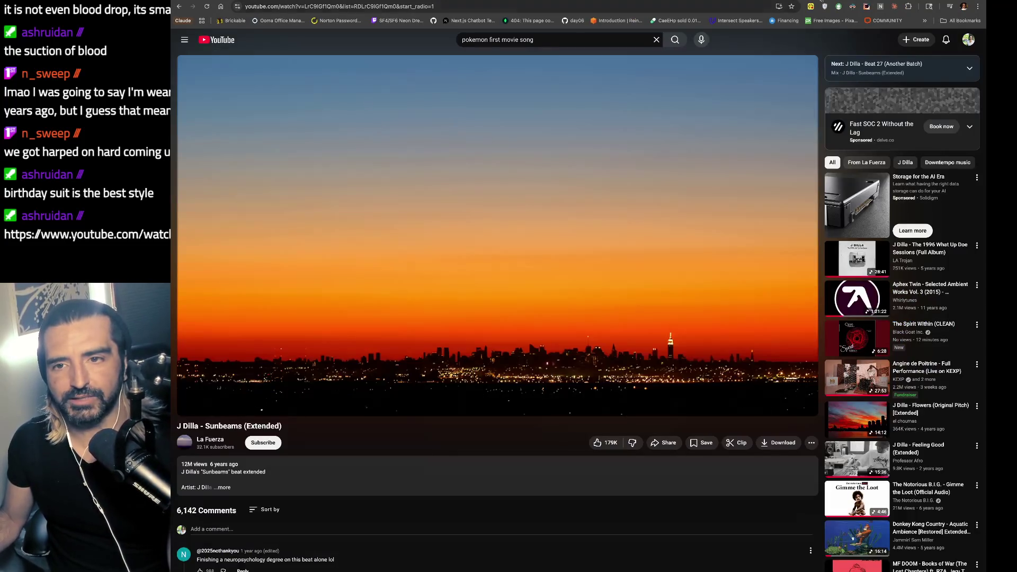
key("ctrl+Tab")
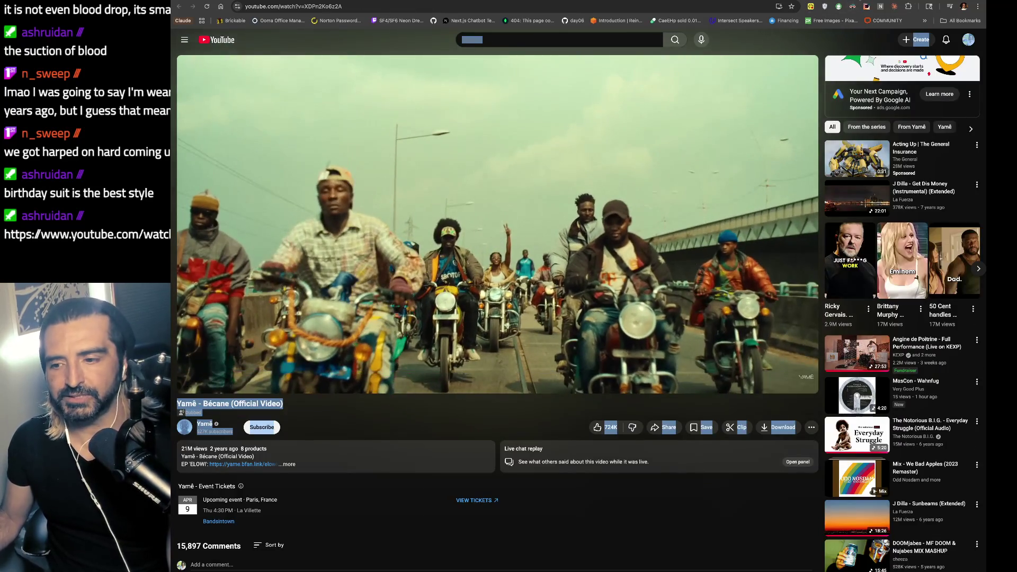
key("ctrl+shift+Tab")
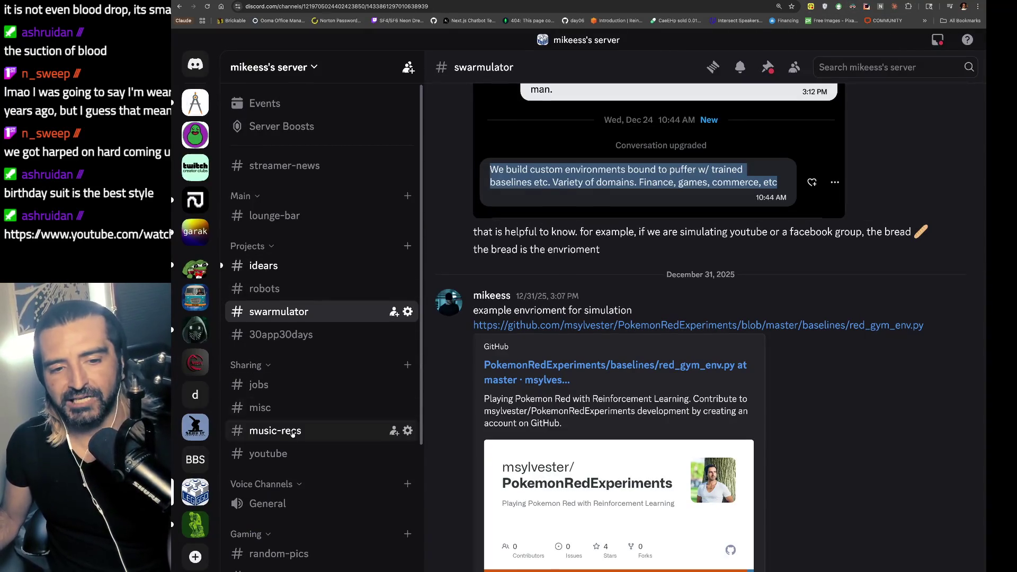
- Browse #music-recs, dismiss the accidental invite dialog, and open the #idears channel
left_click(293, 432)
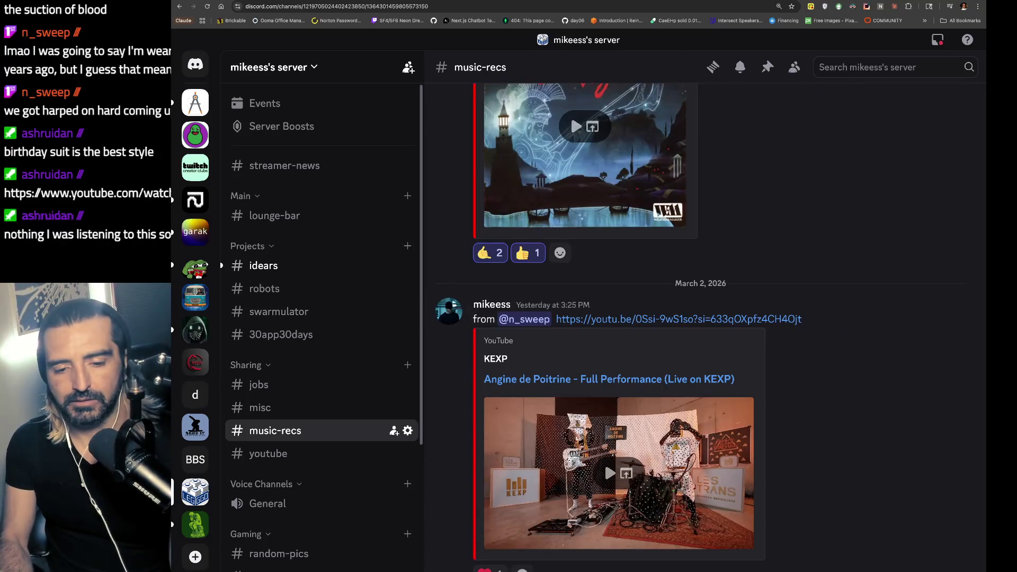
scroll(813, 326, "down", 5)
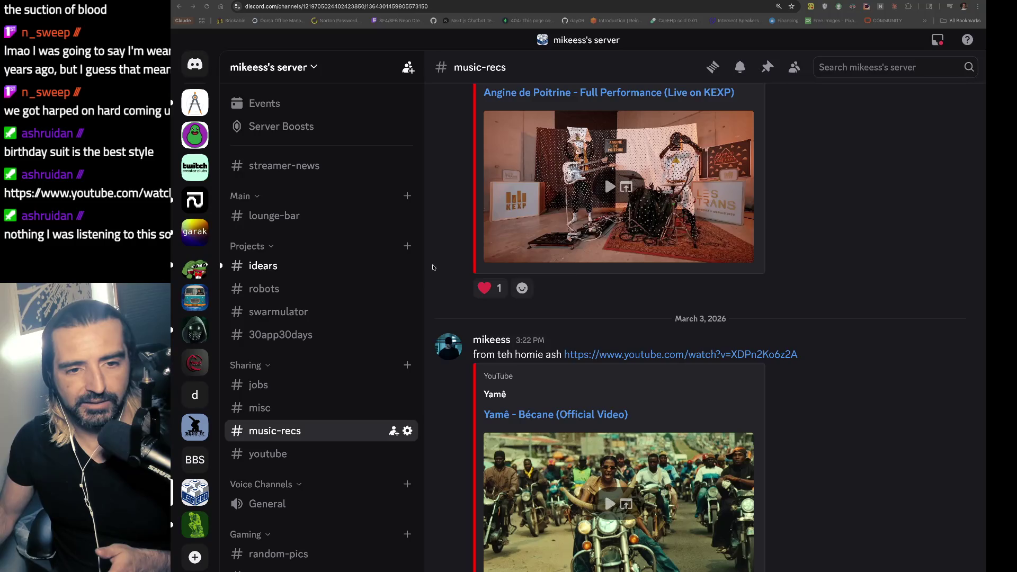
left_click(394, 268)
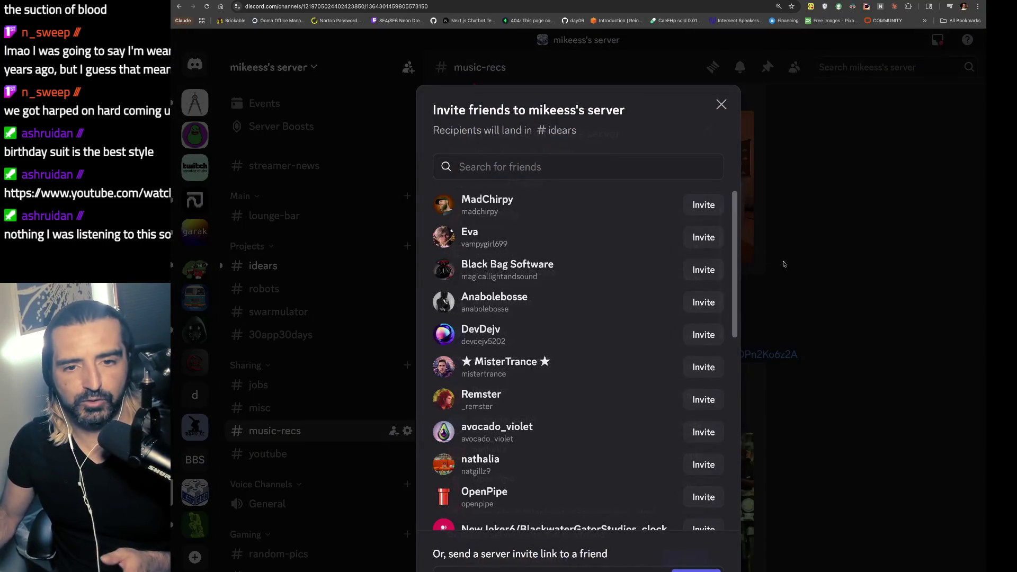
left_click(258, 217)
left_click(265, 266)
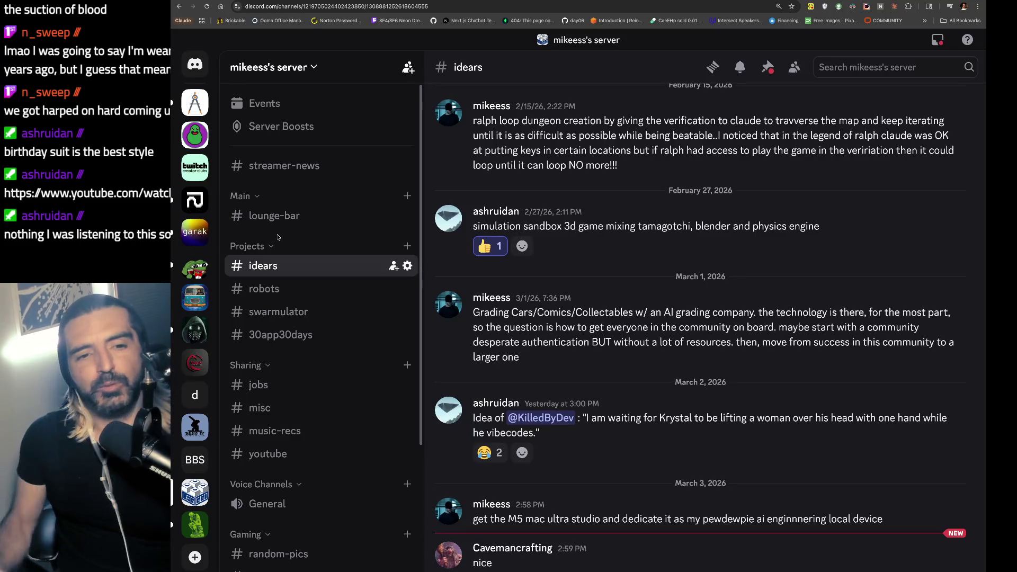
- Scroll back through #lounge-bar and open the Pokémon booster bundles photo in the image viewer
left_click(273, 216)
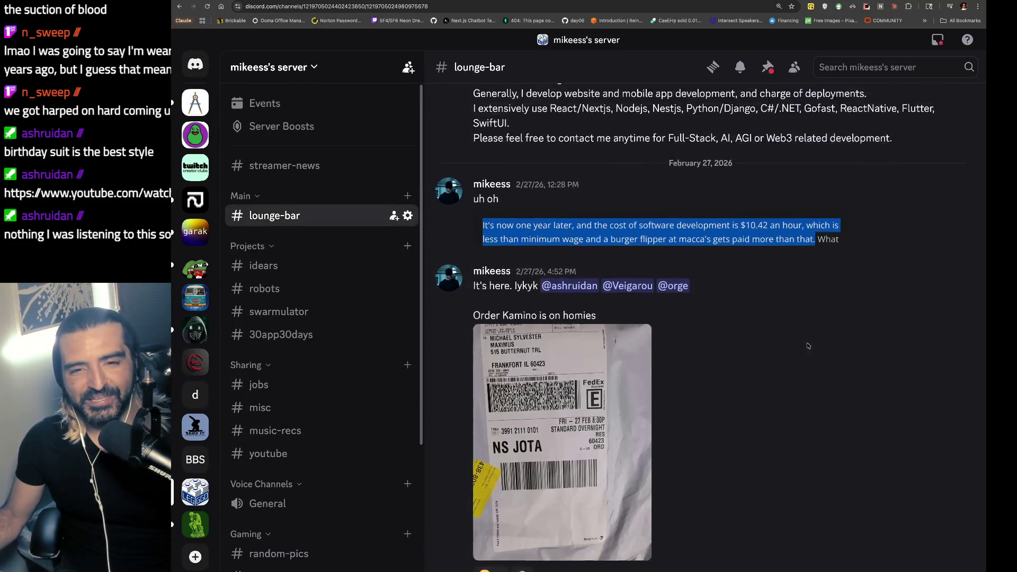
scroll(809, 346, "up", 15)
scroll(808, 346, "up", 15)
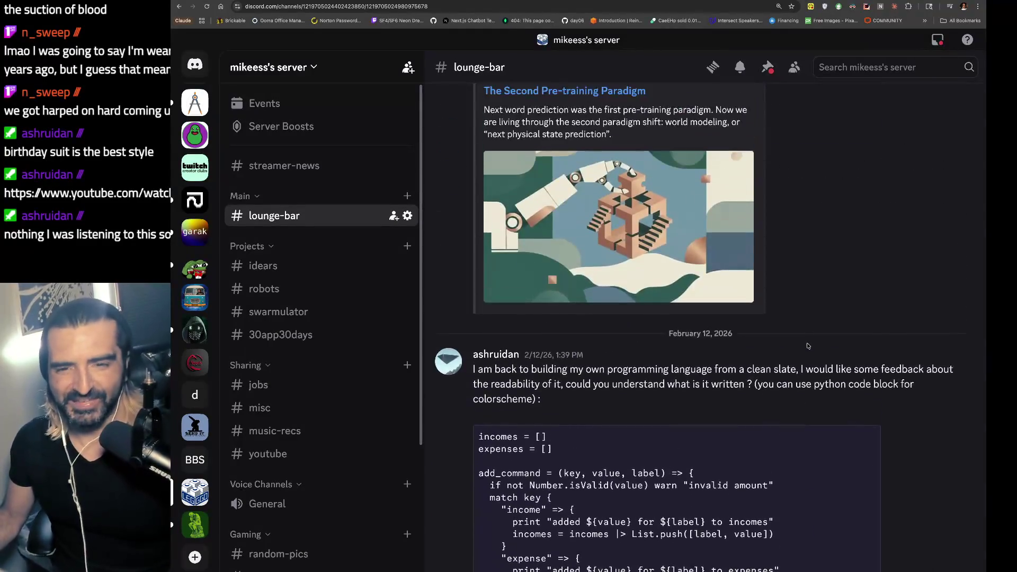
scroll(808, 346, "up", 15)
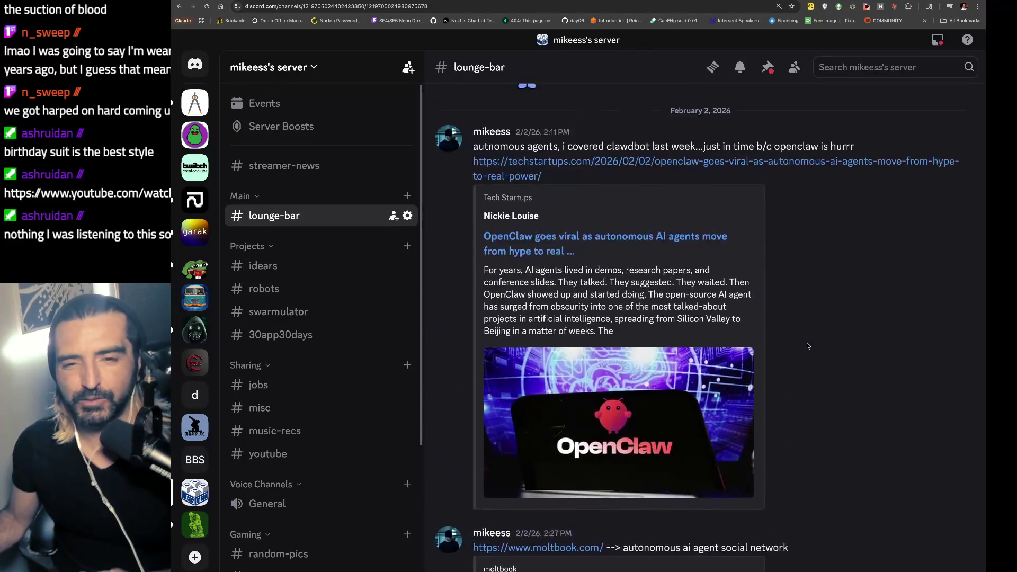
scroll(808, 346, "up", 15)
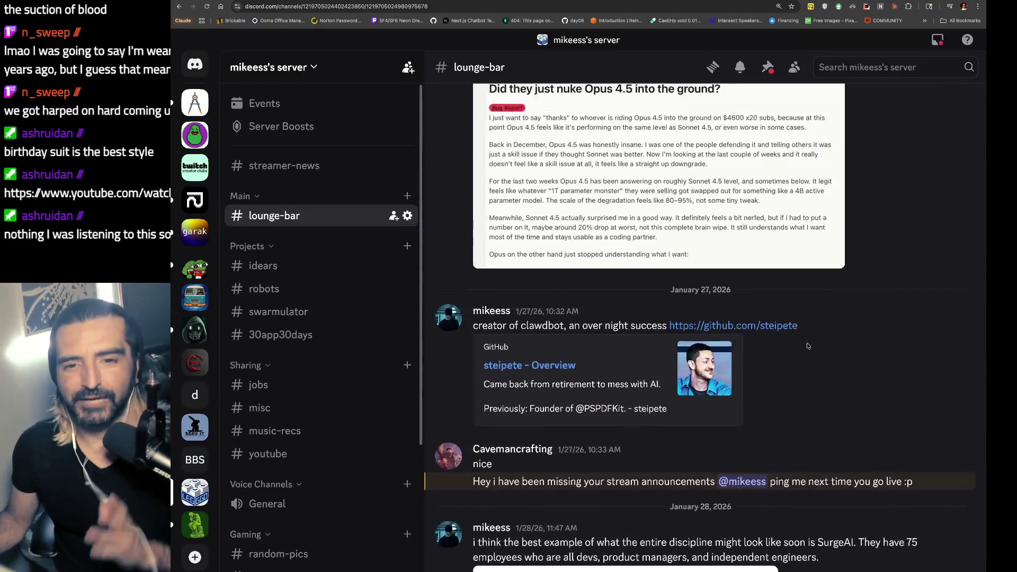
scroll(808, 346, "up", 15)
scroll(808, 346, "down", 3)
left_click(593, 376)
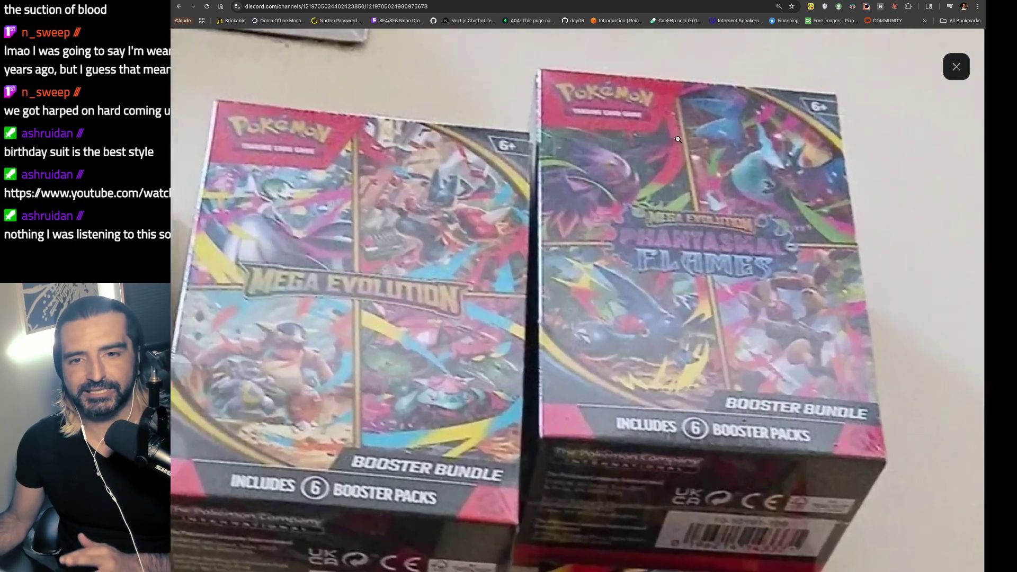
left_click(659, 138)
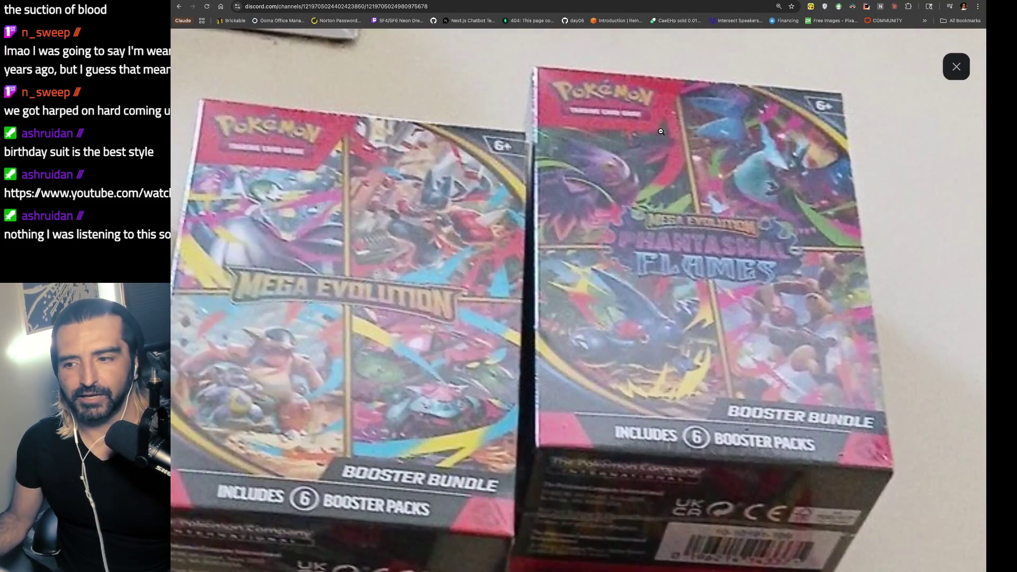
left_click(675, 149)
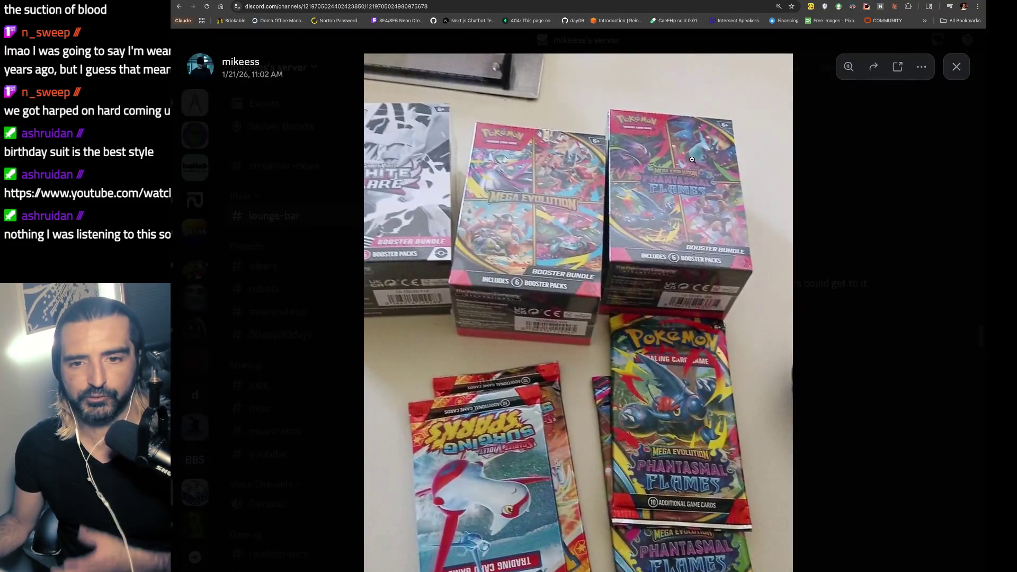
left_click(475, 170)
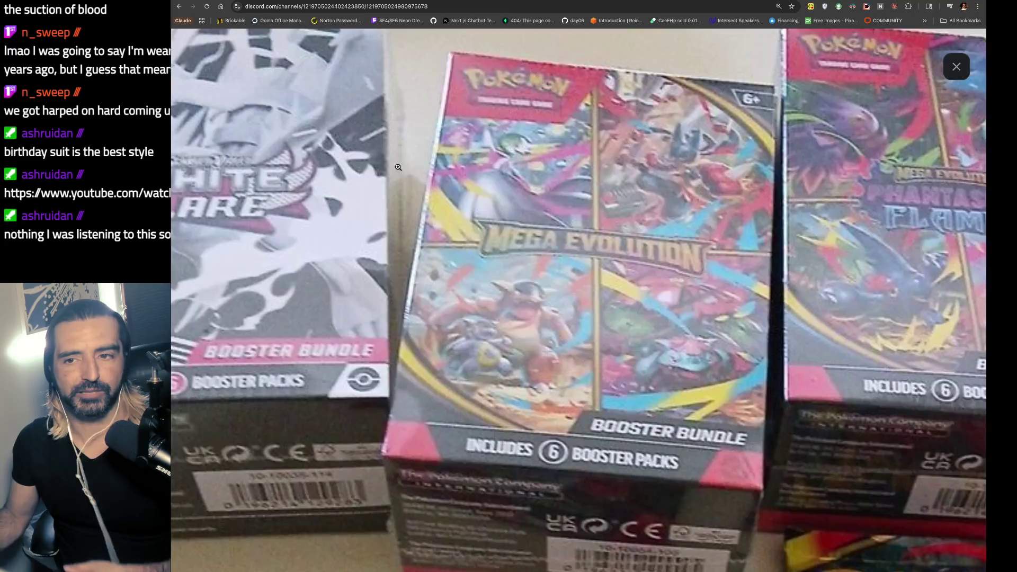
left_click(398, 167)
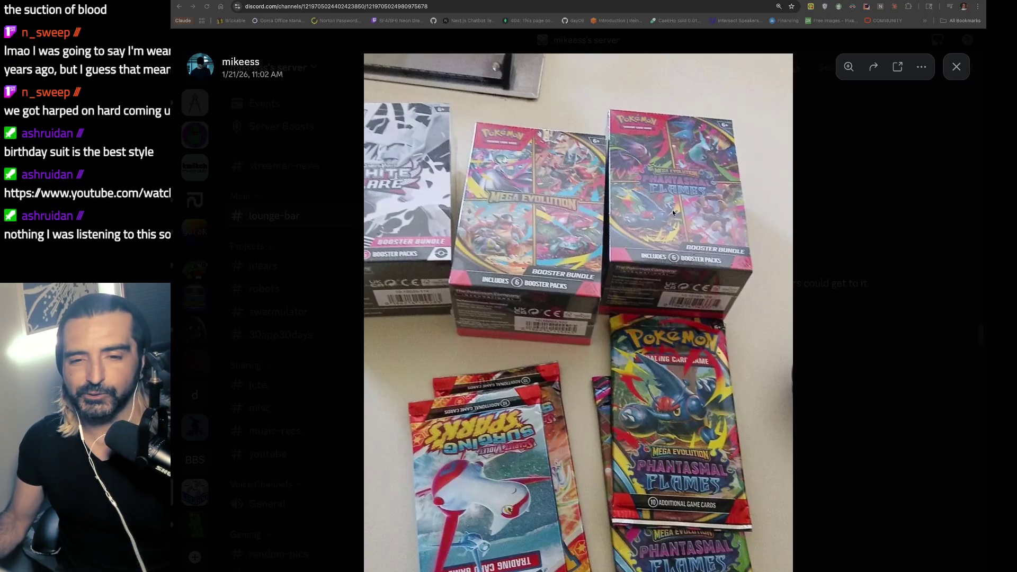
- Image-search 'pokemon trading cards convention' in a new tab and open the Copper Courier card-show article
key("ctrl+t")
type("pokemo")
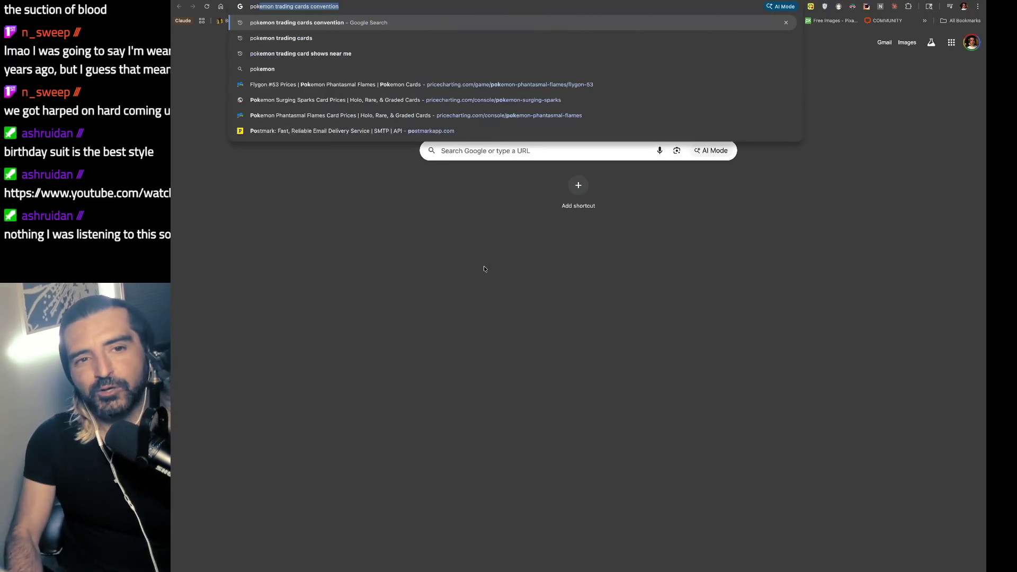
key("Return")
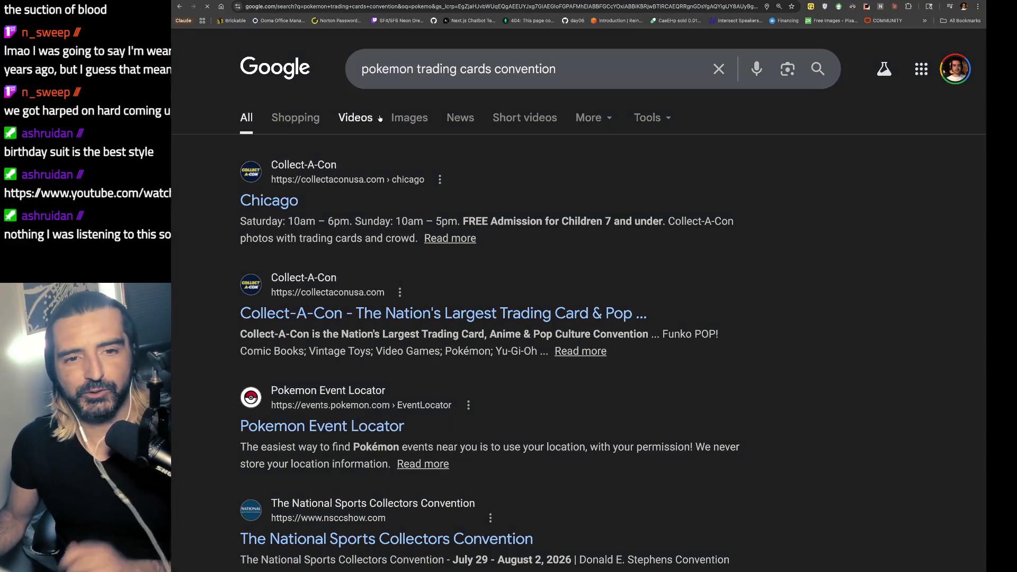
left_click(407, 119)
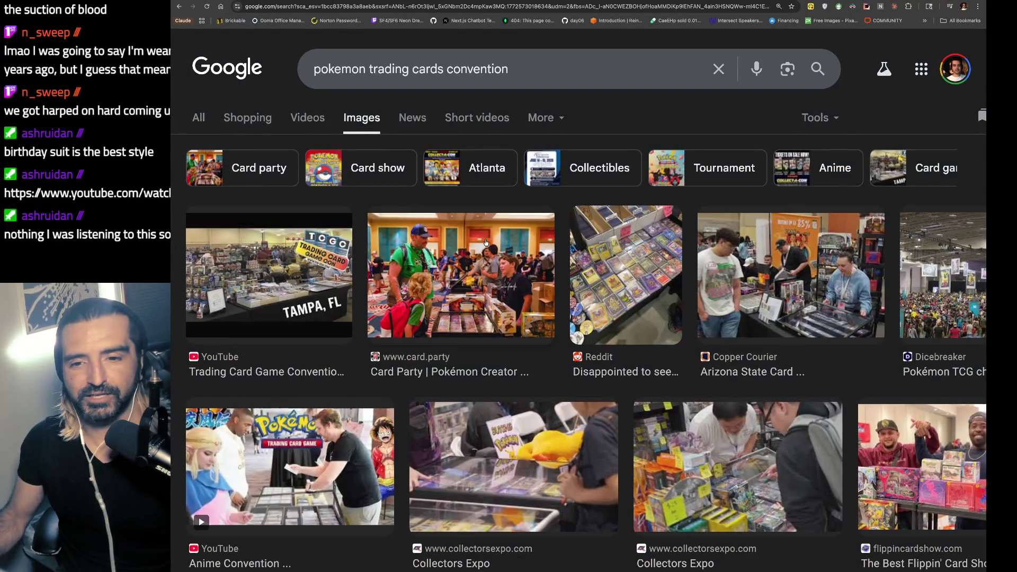
left_click(778, 309)
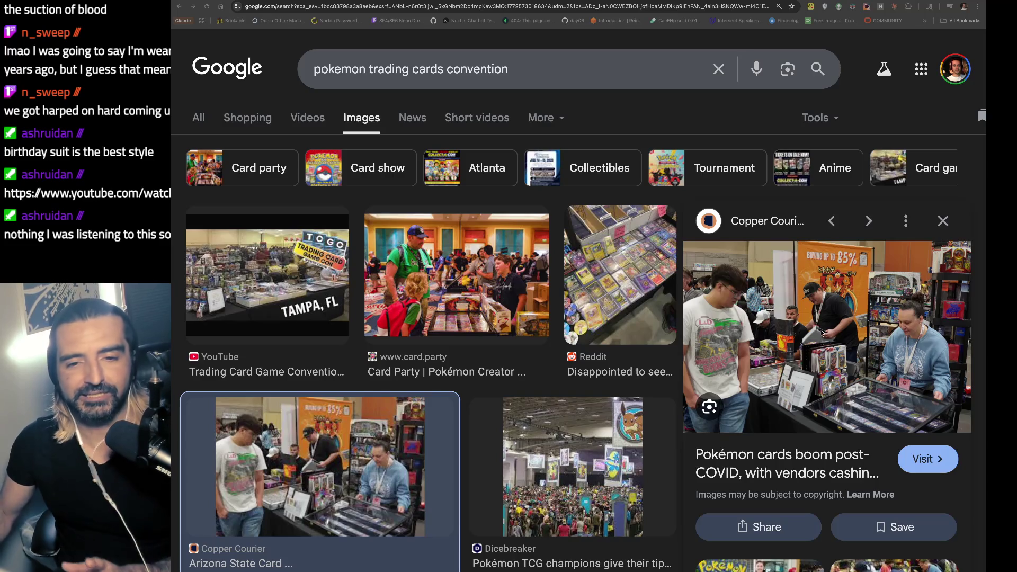
left_click(871, 388)
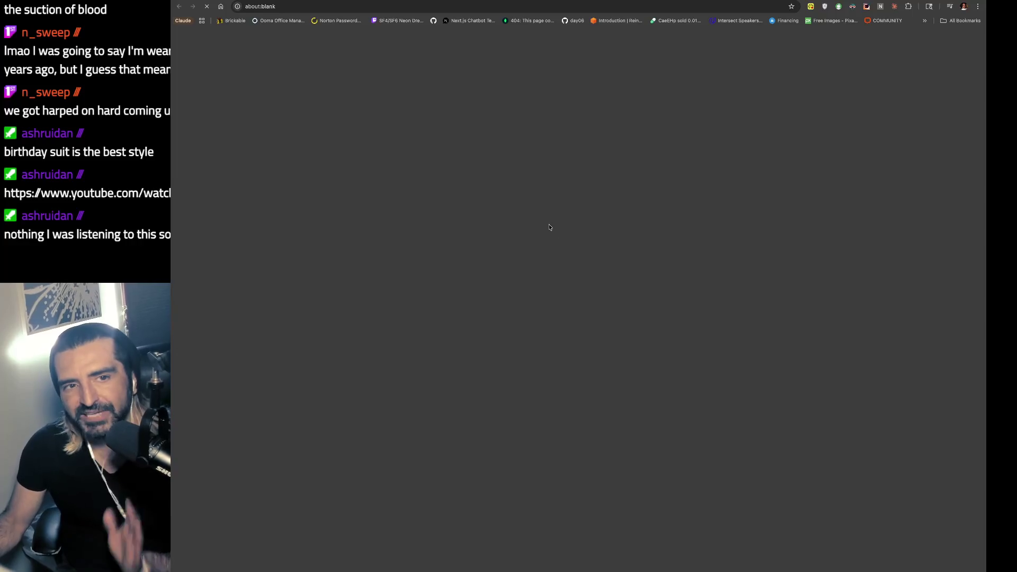
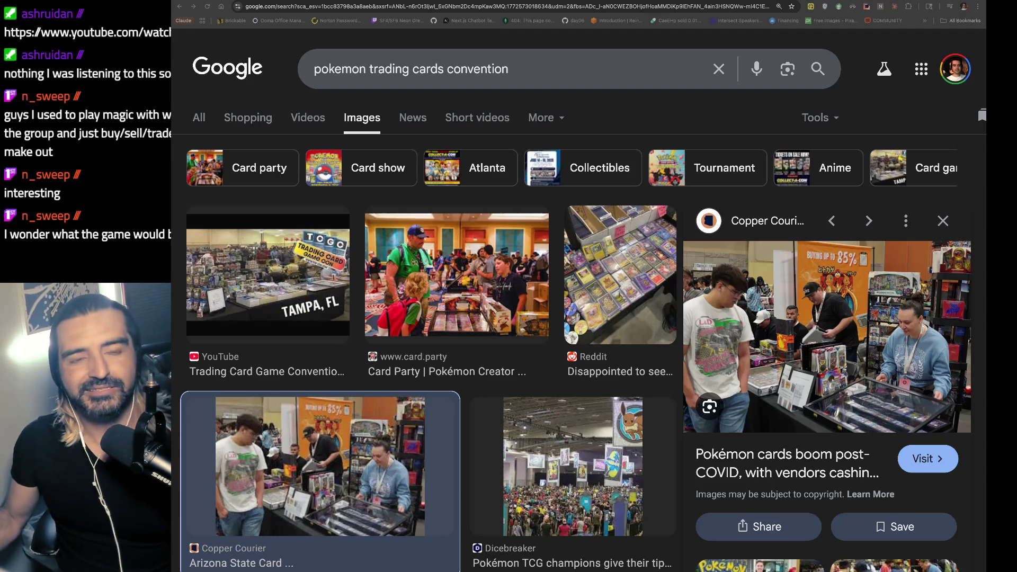
- Leave the accidentally opened Ooma Office page and resume Yamê's 'Bécane' music video
left_click(287, 21)
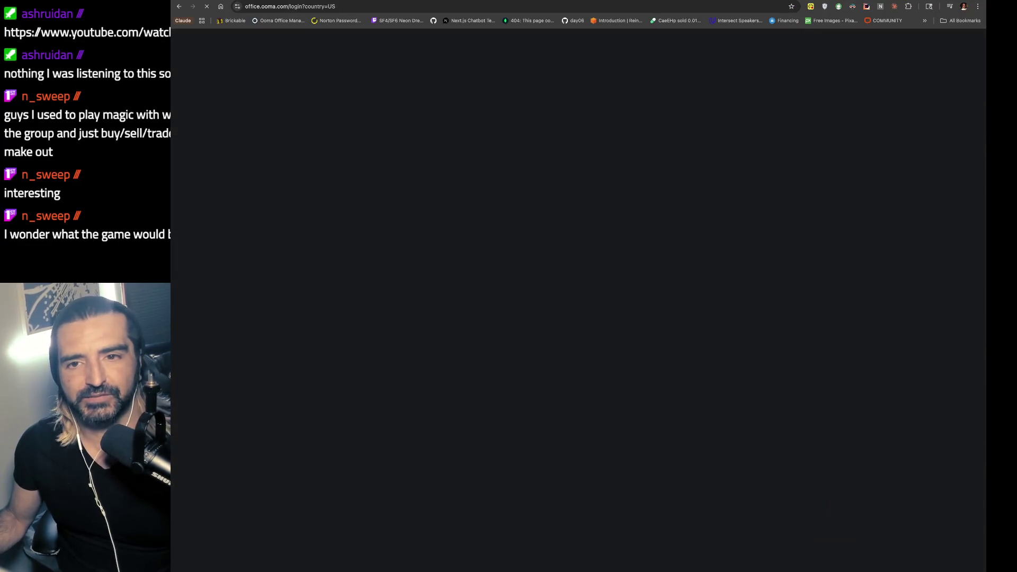
key("ctrl+Tab")
left_click(333, 268)
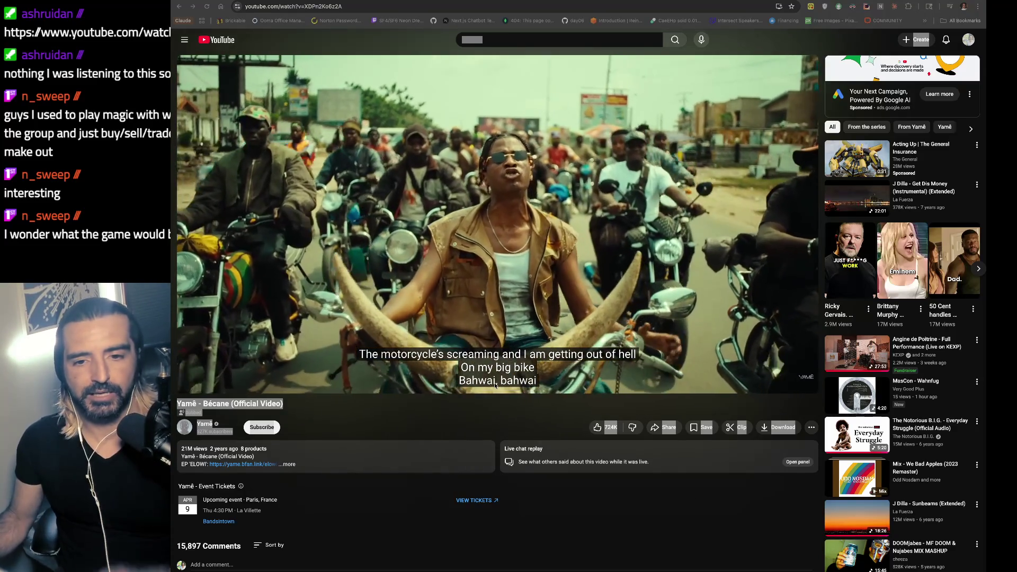
- Go back to J Dilla's 'Sunbeams (Extended)' video and mute its pre-roll ad
key("alt+Left")
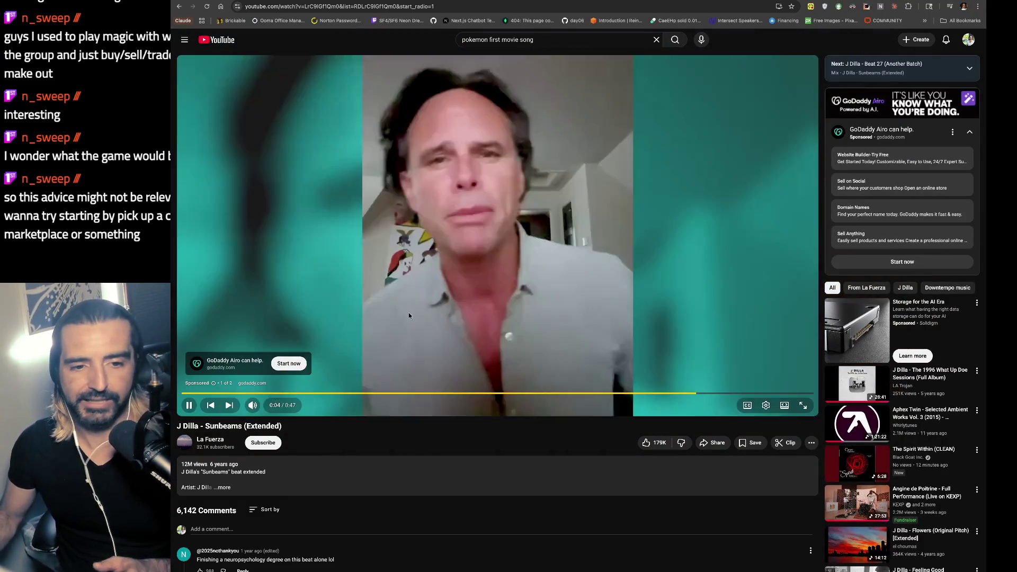
left_click(253, 406)
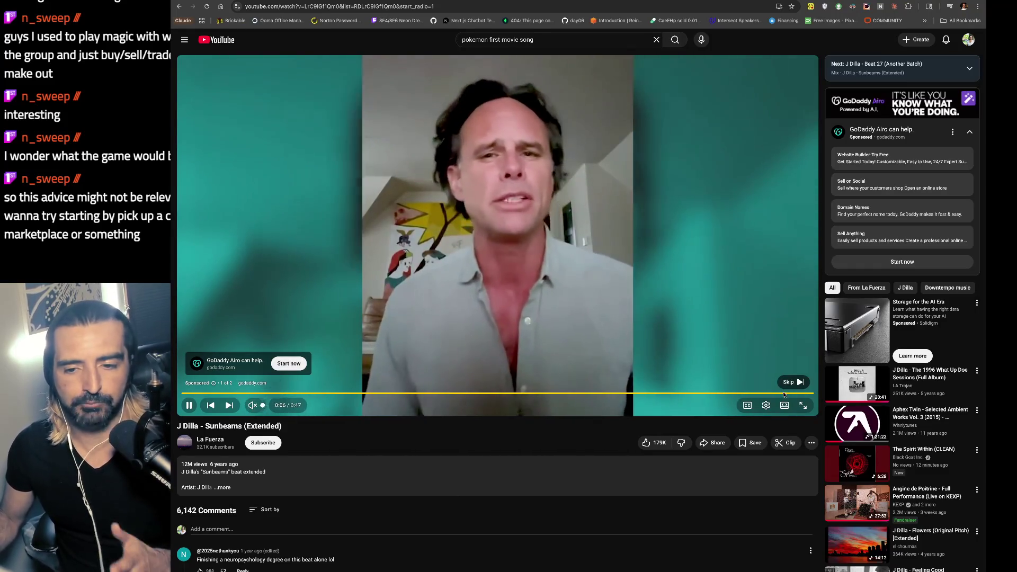
- Skip the ad, unmute the Sunbeams track, and switch to the Discord tab
left_click(498, 363)
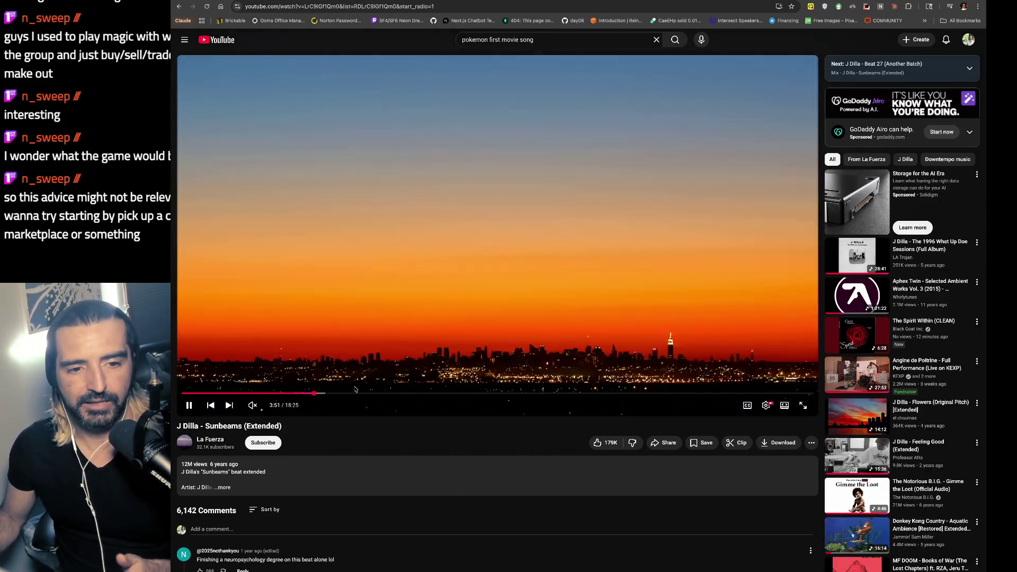
left_click(252, 405)
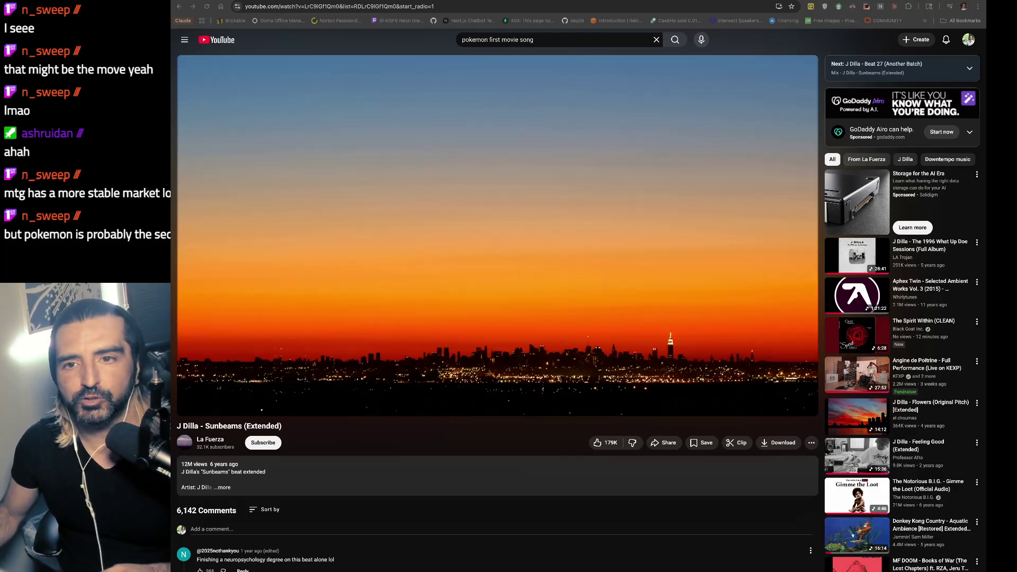
key("ctrl+Tab")
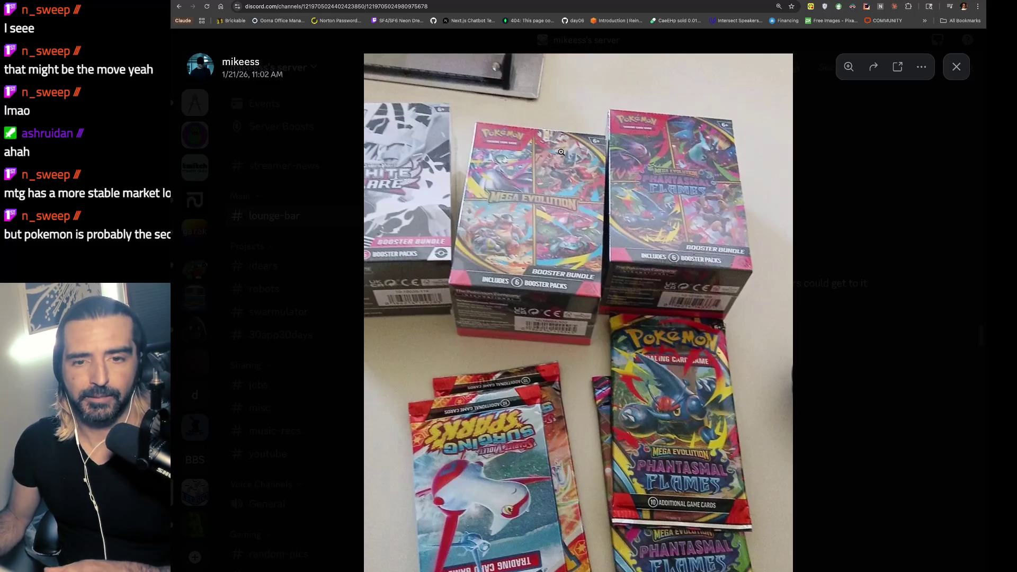
left_click(561, 152)
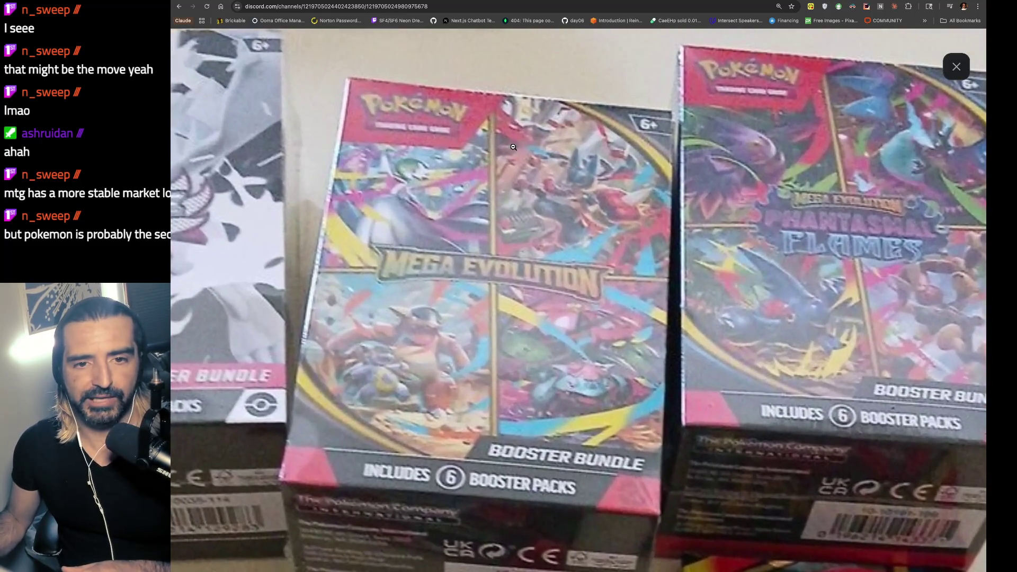
left_click(870, 238)
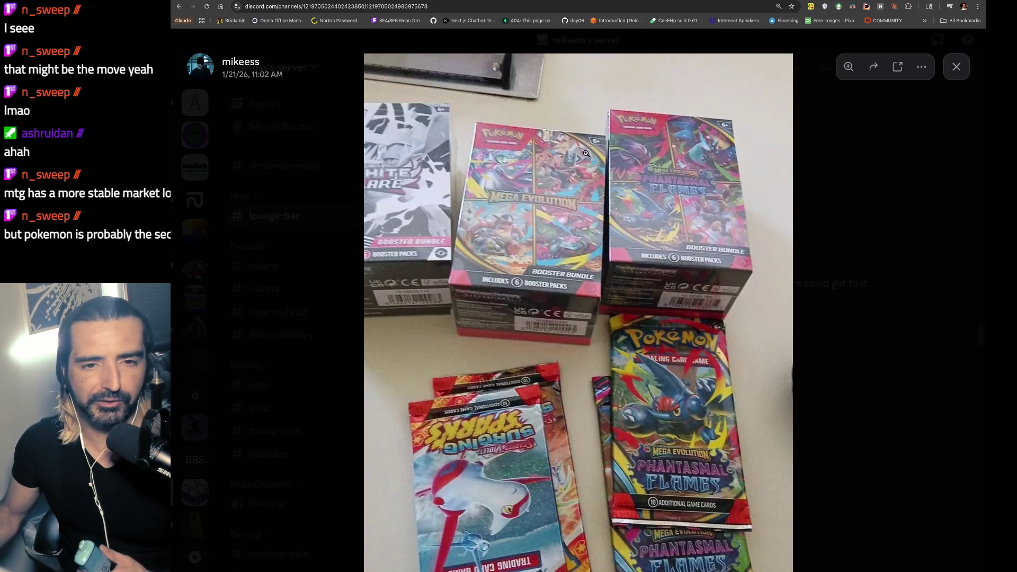
left_click(430, 139)
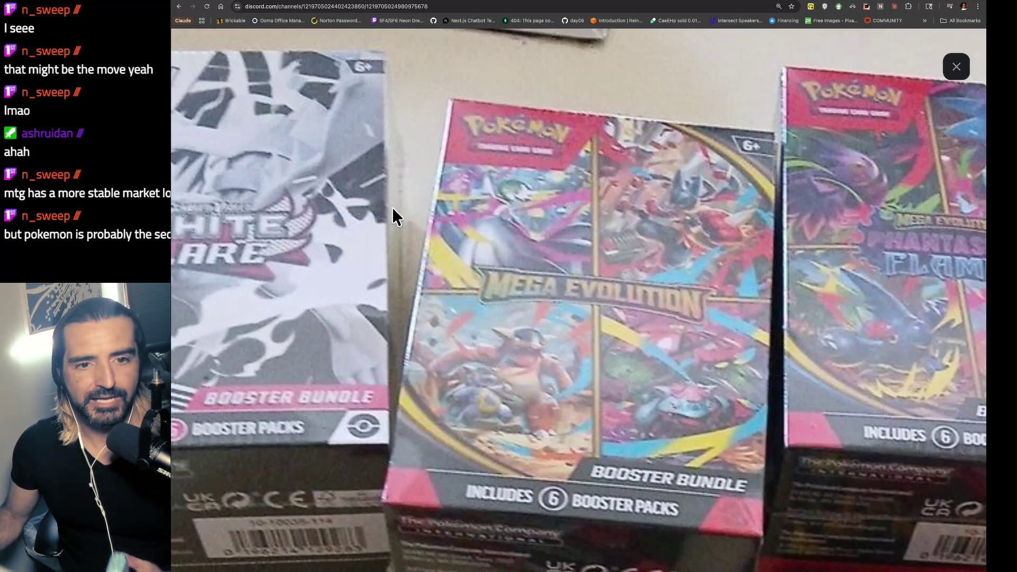
left_click(345, 142)
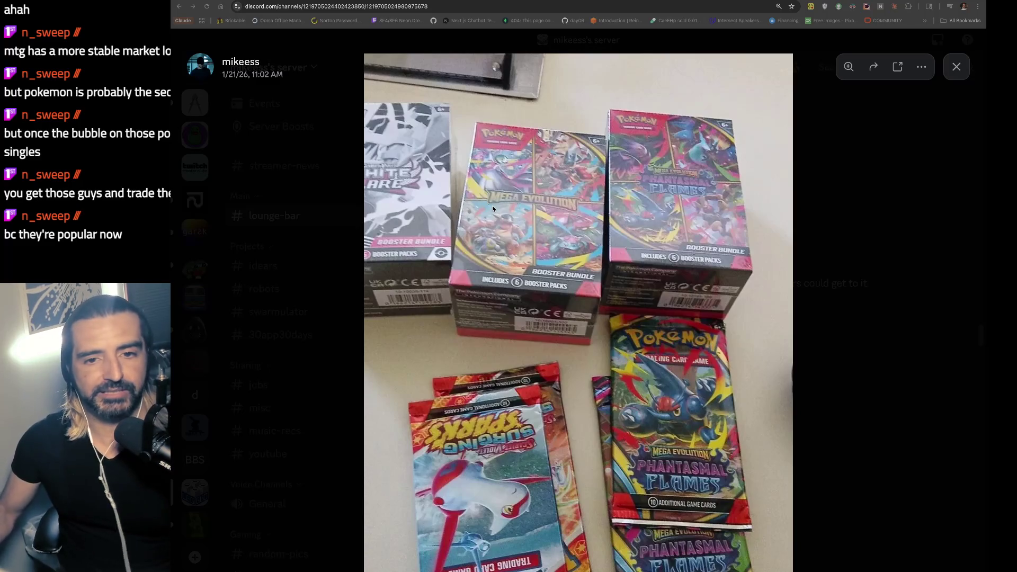
left_click(541, 179)
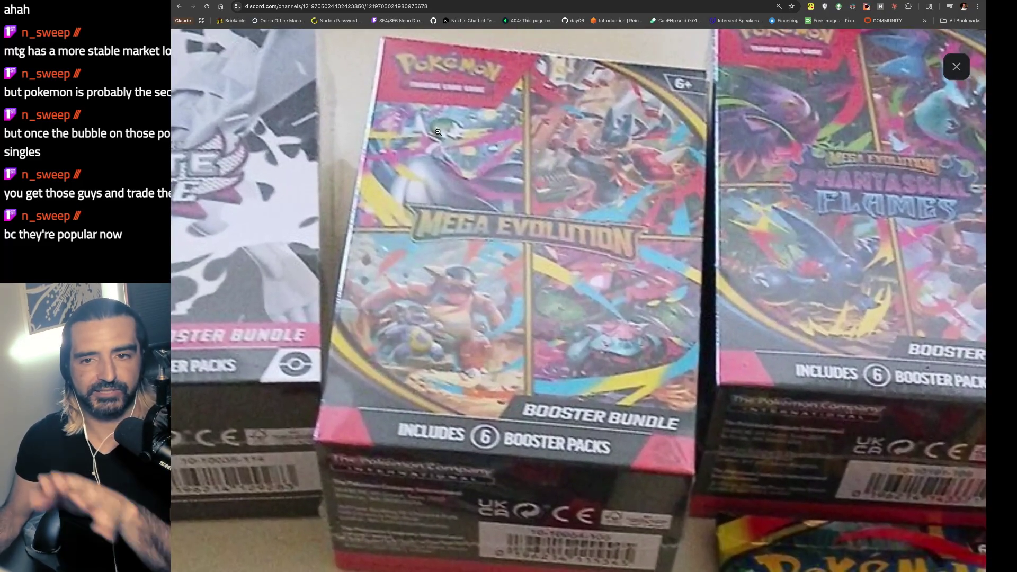
- Return to the full booster-bundle photo view, then open a blank new tab
left_click(514, 164)
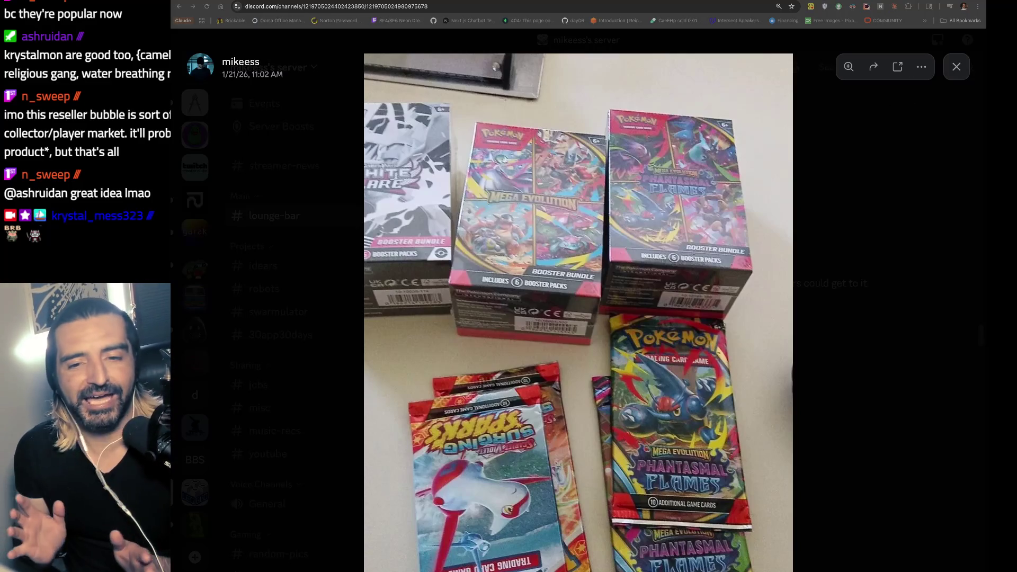
key("ctrl+t")
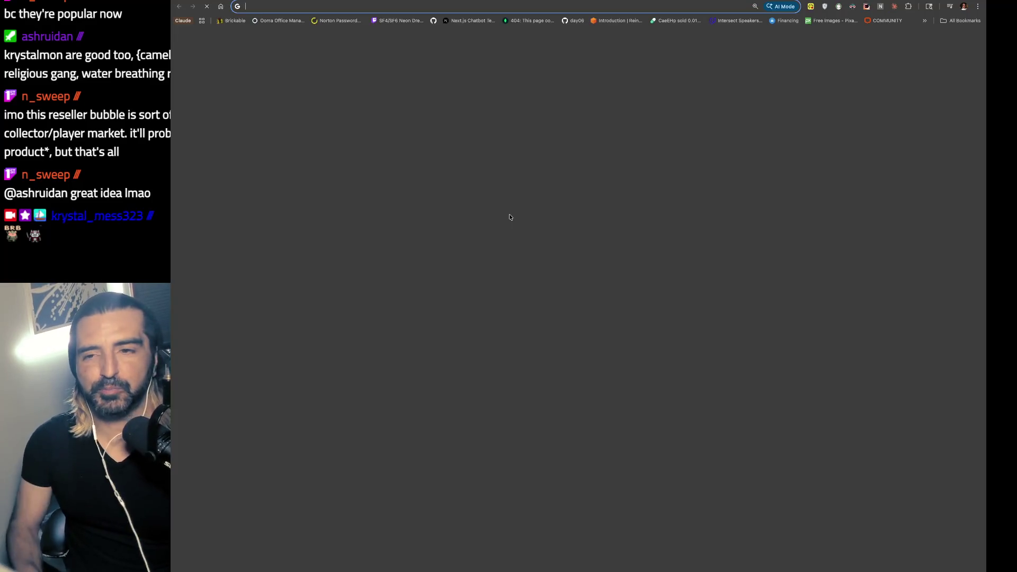
- Search Google for 'legend of dragoon', then refine it to 'legend of dragoon piggy'
type("legend of dragoon")
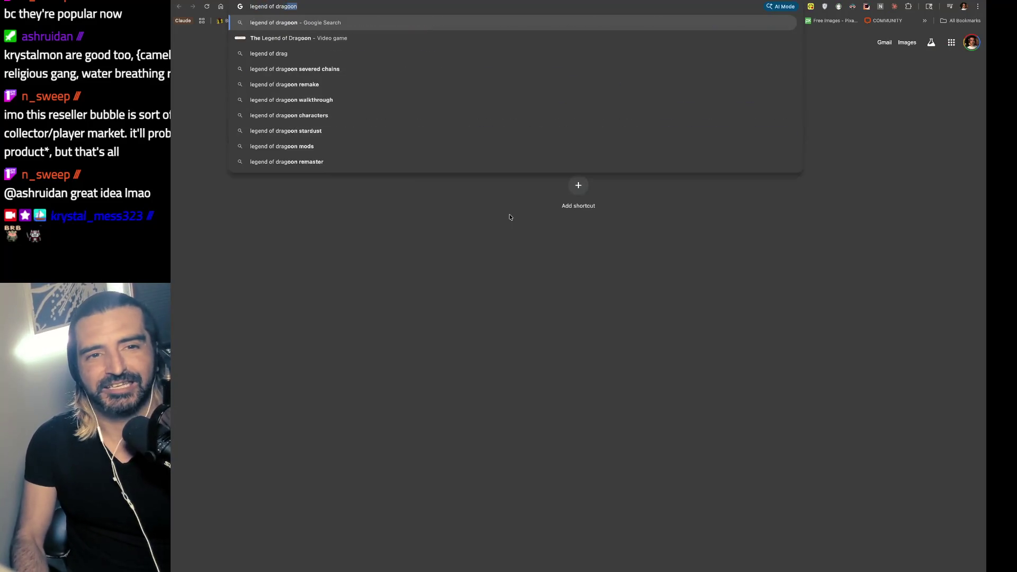
key("Return")
left_click(511, 84)
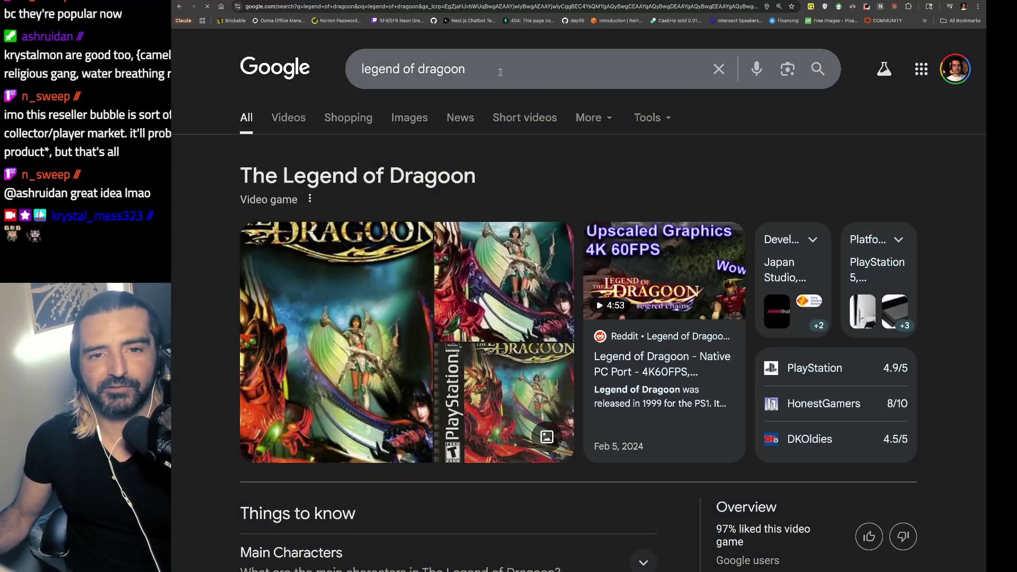
type(" piggy")
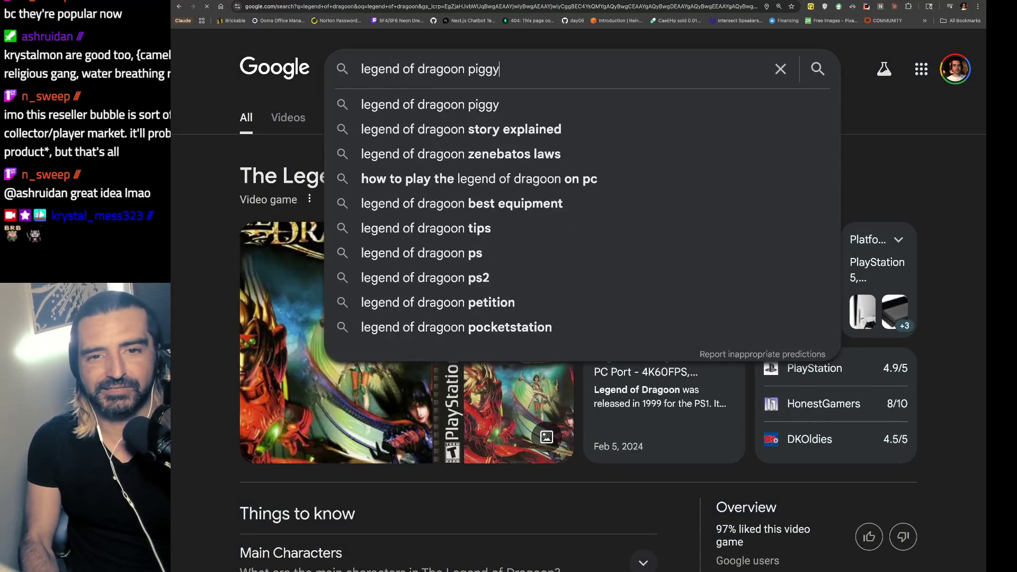
key("Return")
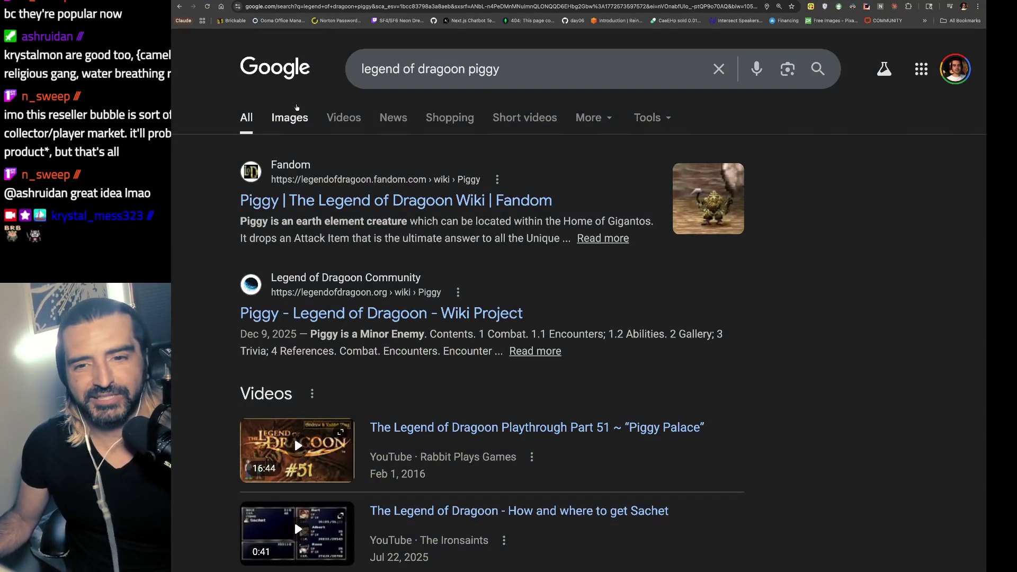
- Show image results for 'legend of dragoon piggy' and enlarge the first Piggy image
left_click(293, 113)
left_click(281, 263)
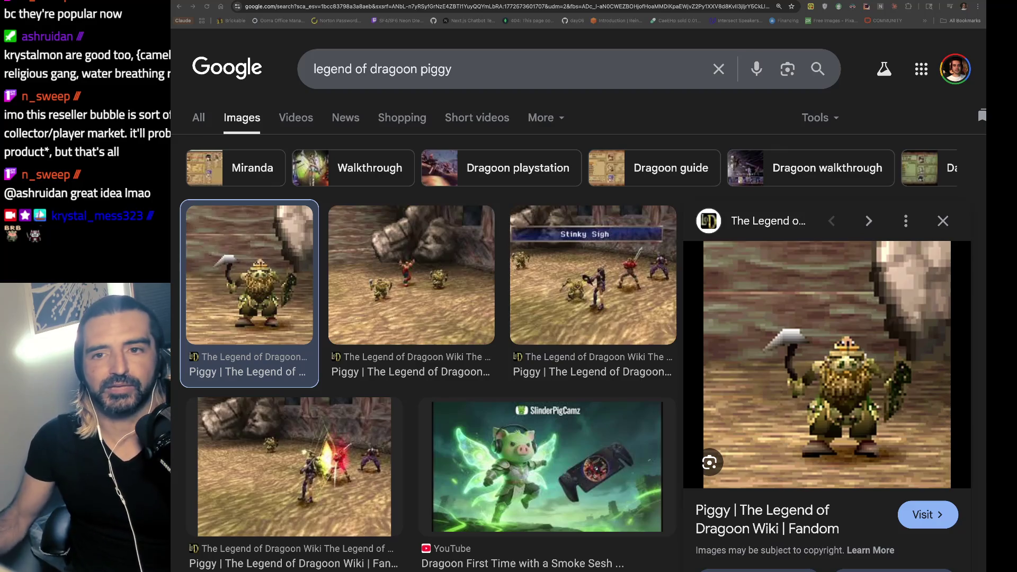
key("ctrl+Tab")
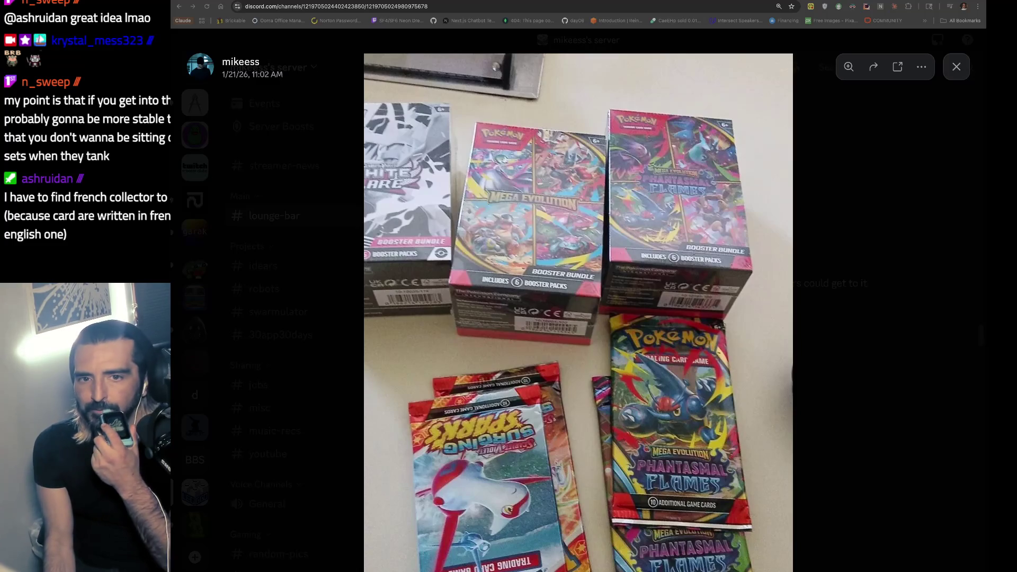
- Return to the PriceCharting White Flare Google results and select the 'Booster Bundle, $52.00' price
key("ctrl+Tab")
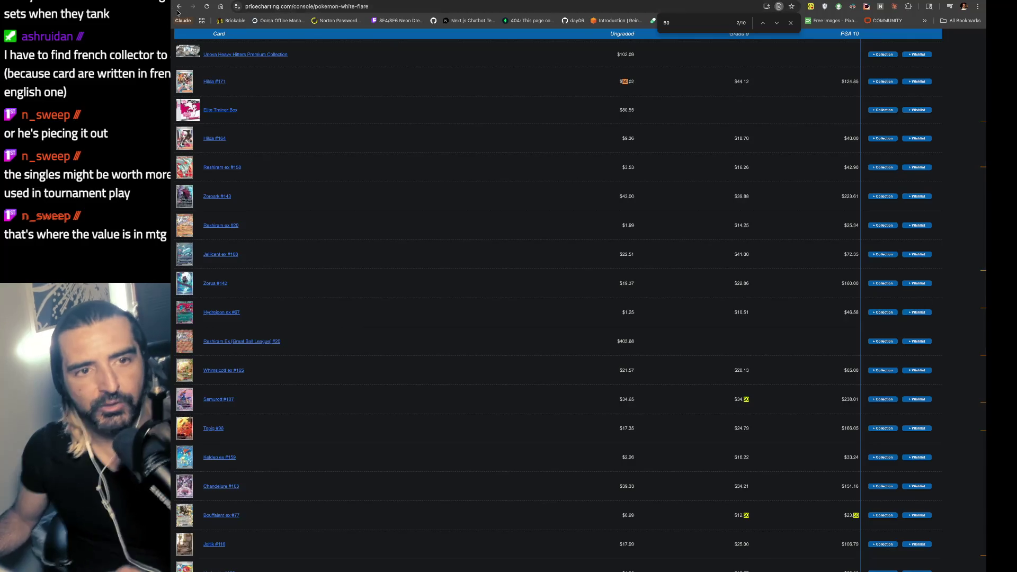
key("alt+Left")
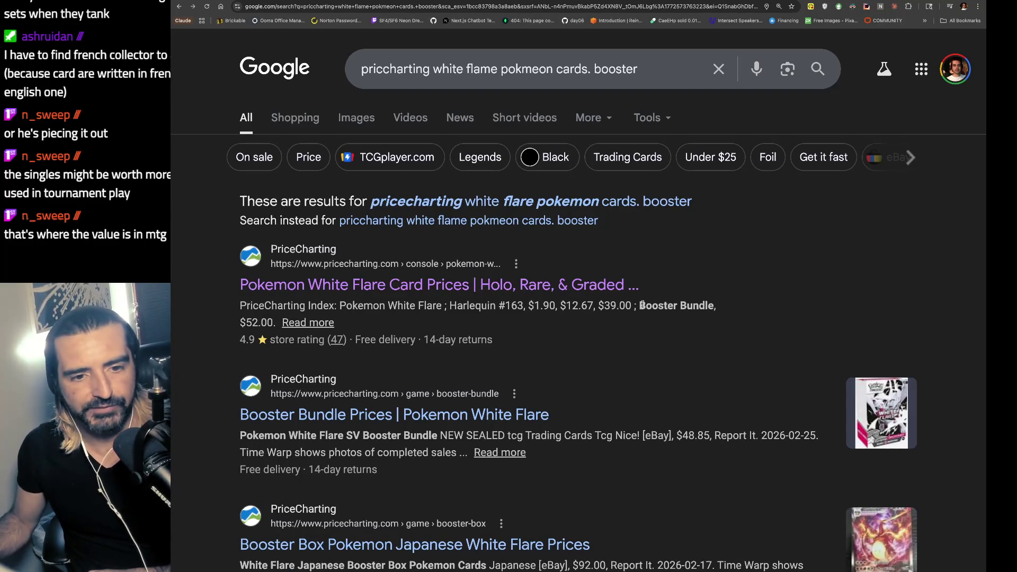
left_click_drag(642, 306, 647, 322)
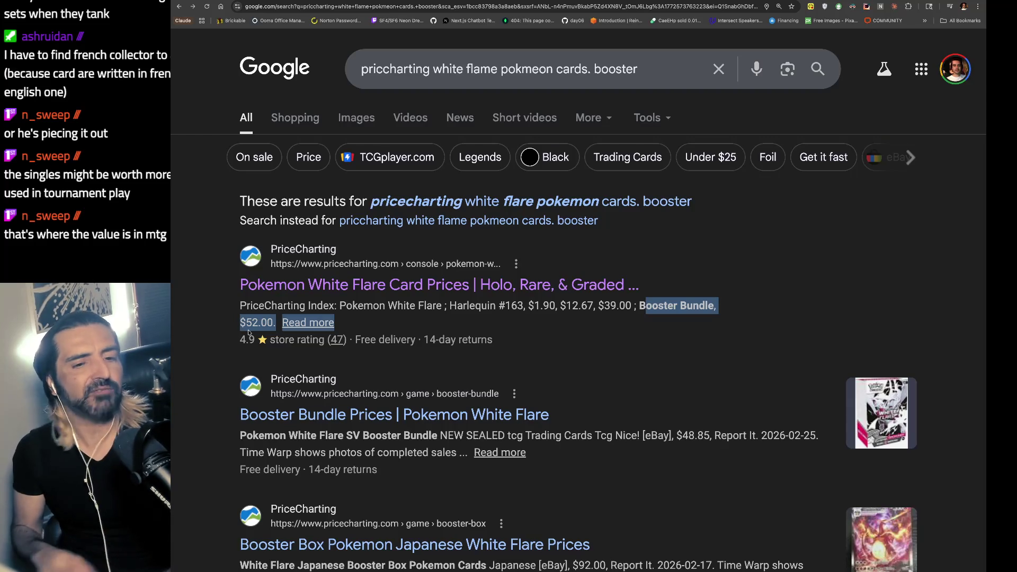
- Switch away from the browser window
key("super+Tab")
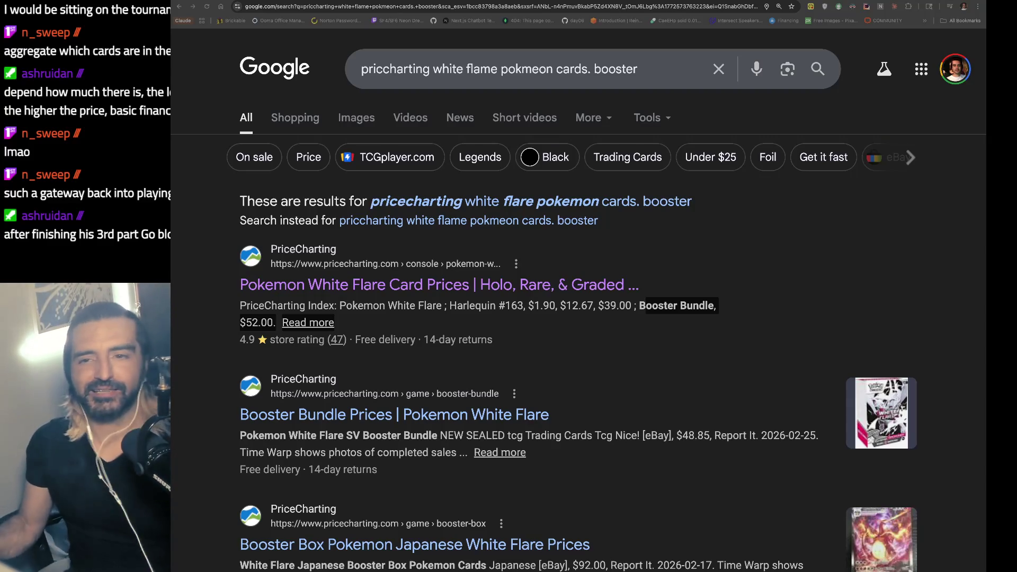
- Open a new browser tab
key("ctrl+t")
- Load the Krystal Ball Z oracle site at krystalballz.xyz
type("krystalballz.xyz")
key("Return")
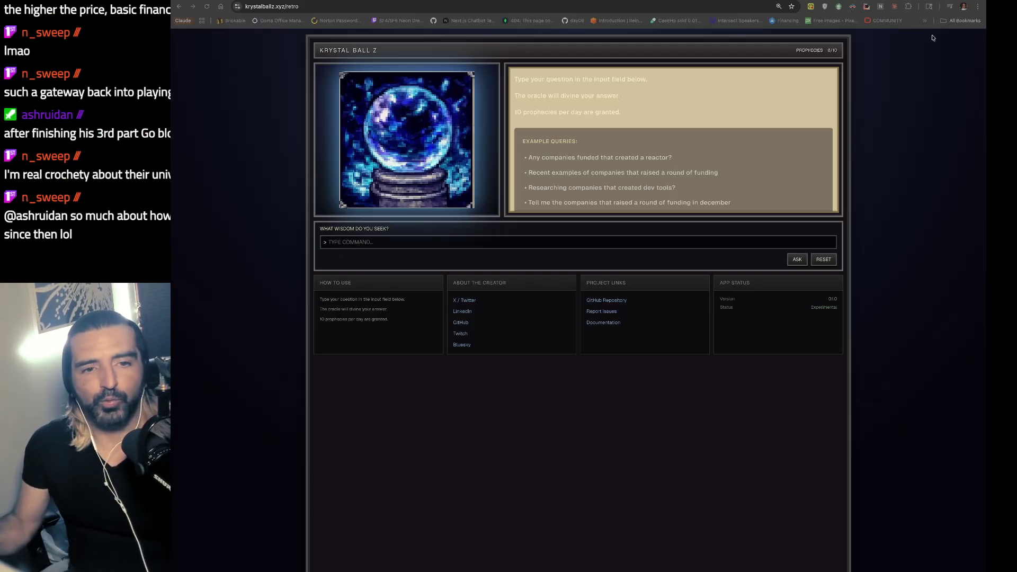
key("ctrl+t")
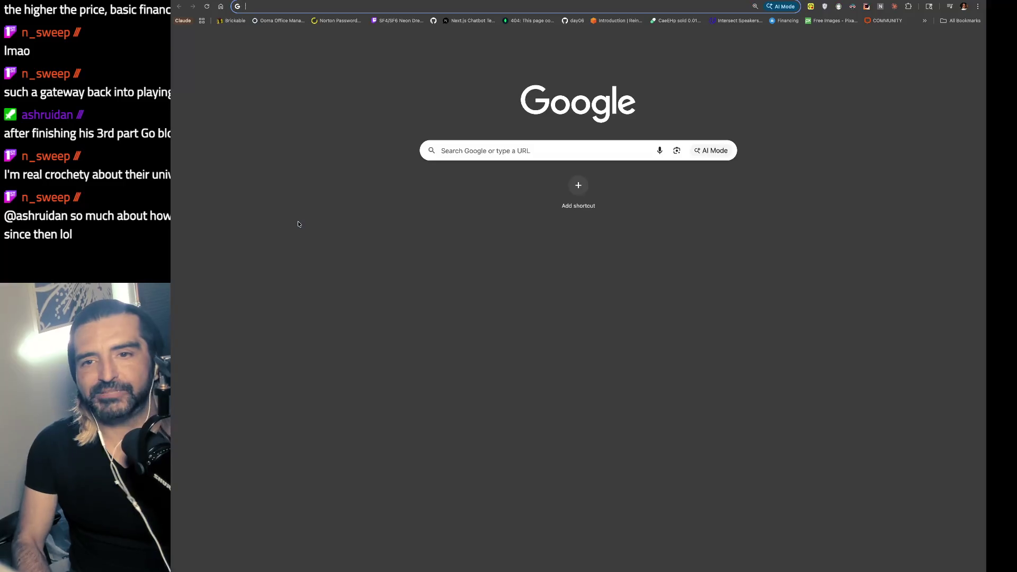
- Search Google Images for 'mtg lord of the rings' and open the $389.99 TCGplayer Set Booster Box listing
type("mtg lord of the rings")
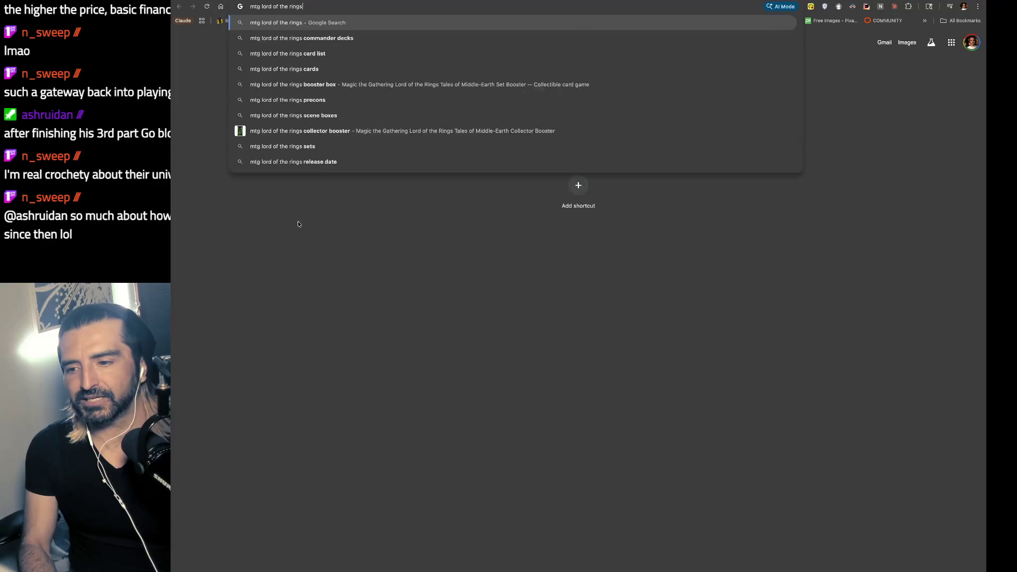
key("Return")
left_click(357, 116)
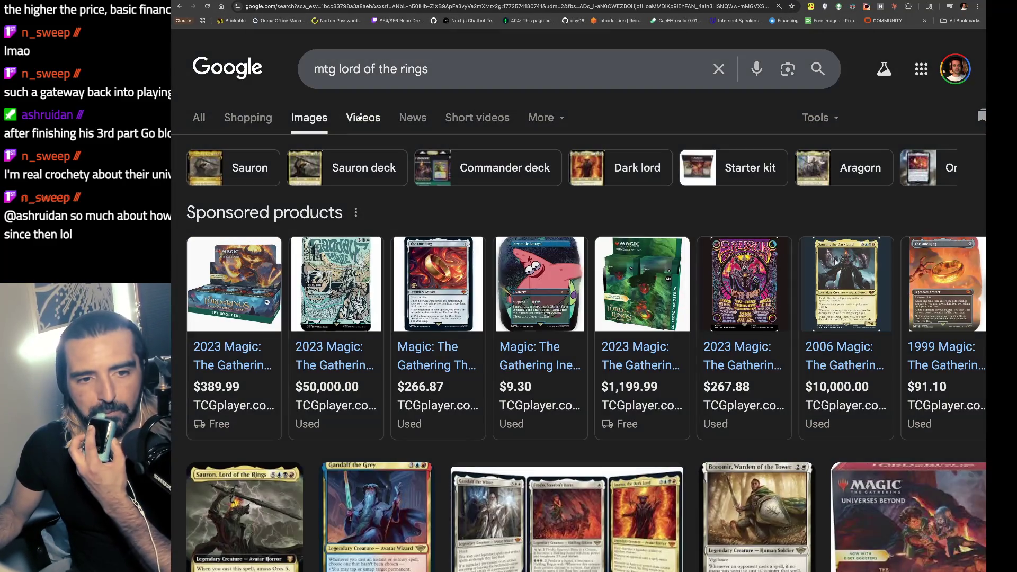
left_click(238, 274)
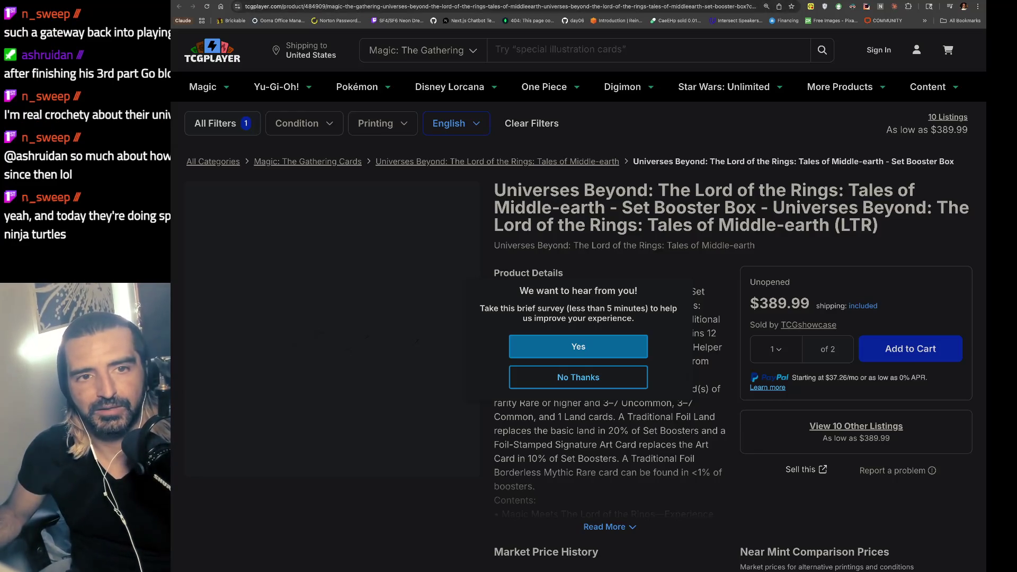
- Skip the YouTube ad in the music tab, then return to the TCGplayer page for a new search
key("ctrl+Tab")
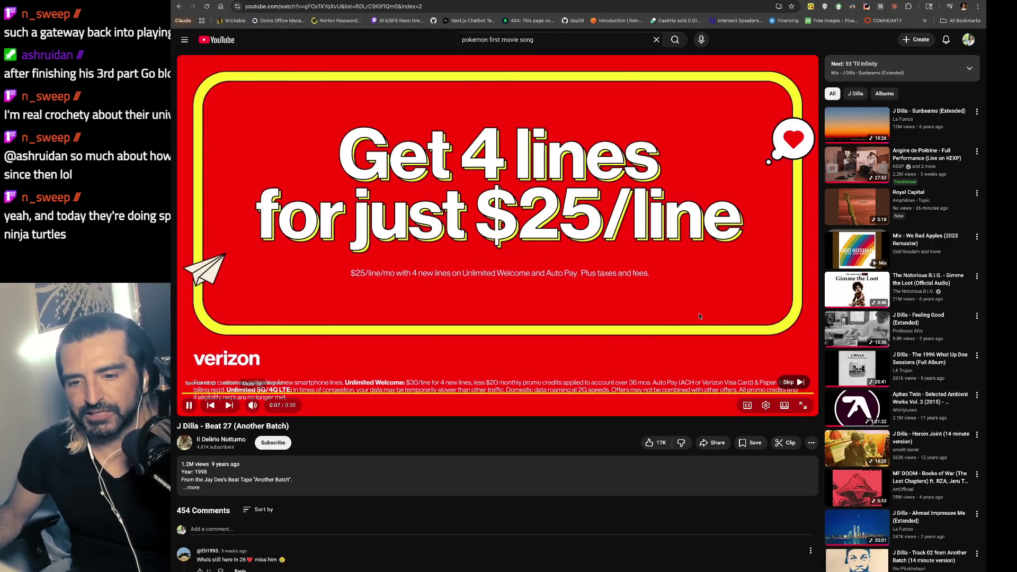
left_click(793, 382)
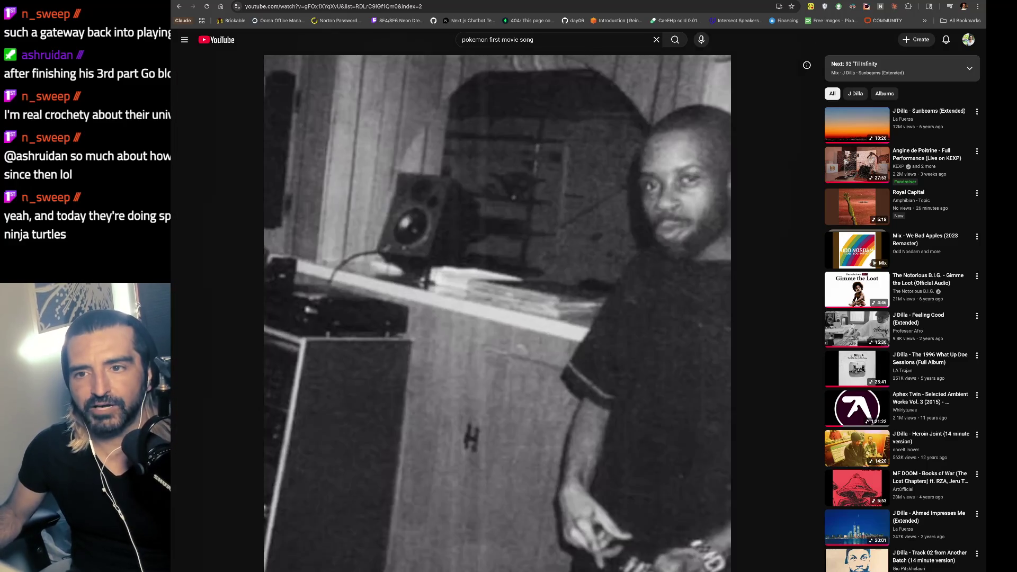
key("ctrl+shift+Tab")
key("ctrl+l")
type("f")
key("BackSpace")
key("BackSpace")
- Search Google Images for 'final fantasy mtg universes beyond' and check the play booster listing
type("final fantasy")
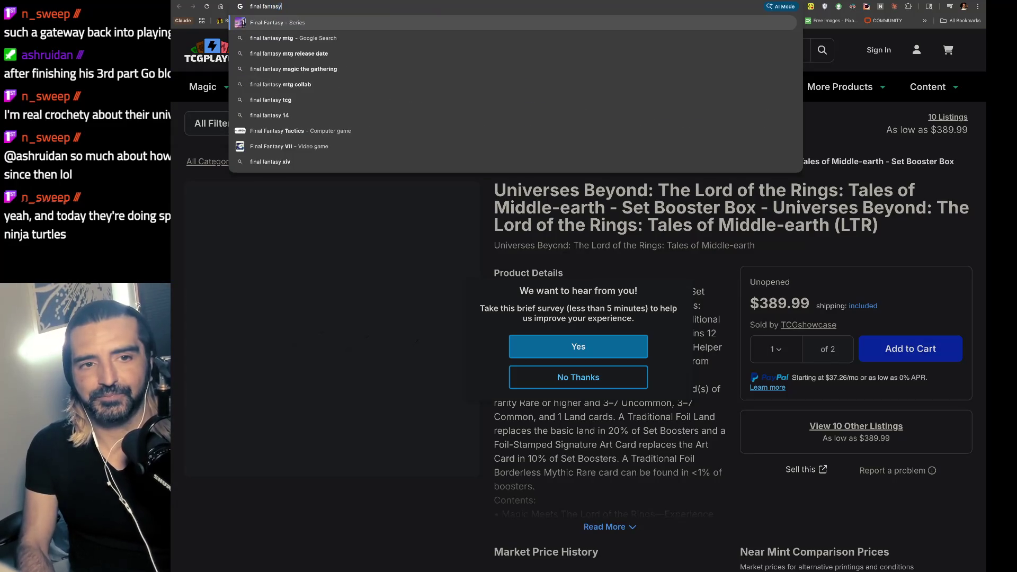
key("Return")
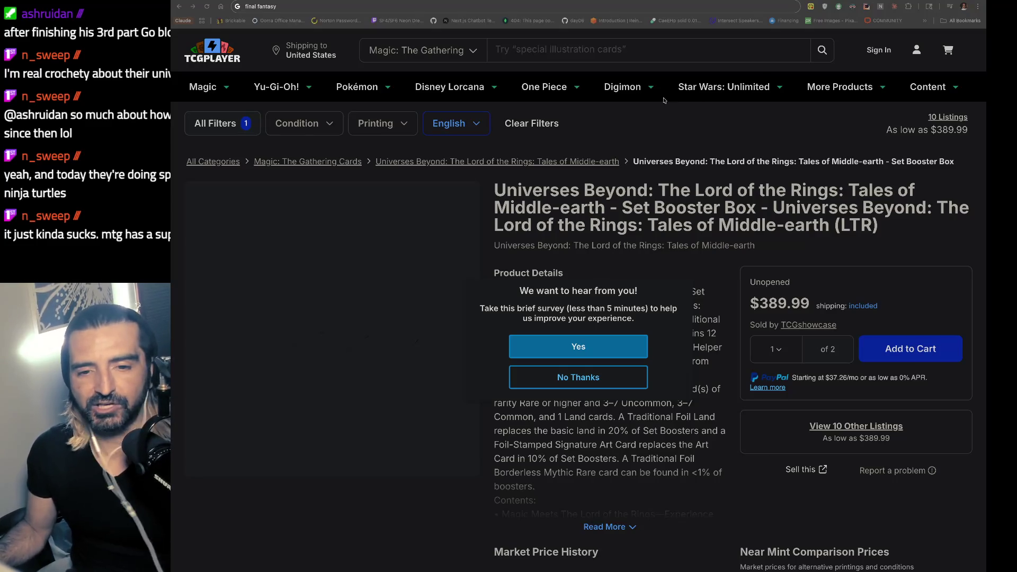
key("super+Tab")
type(" mtg")
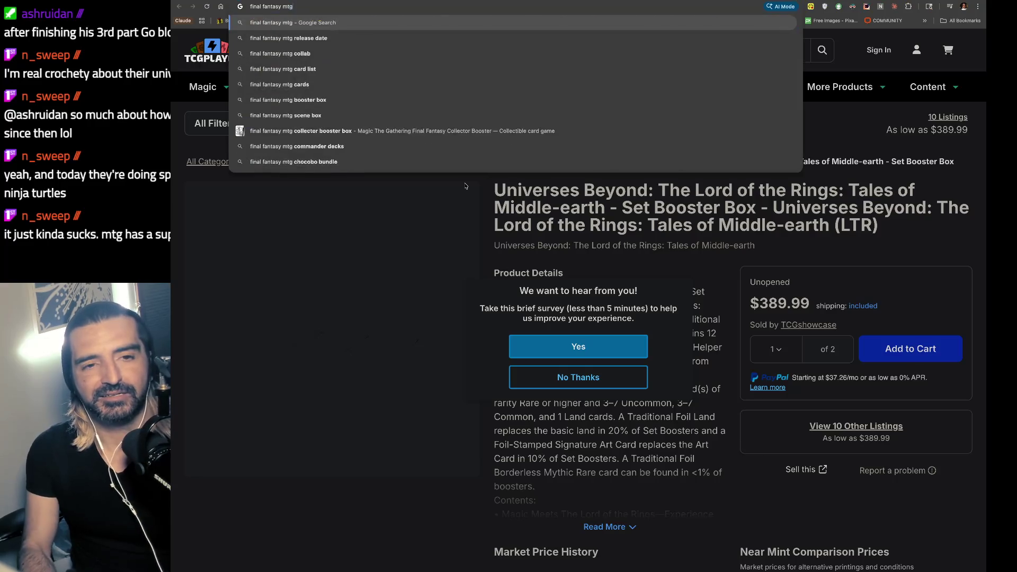
type(" univreses beynd")
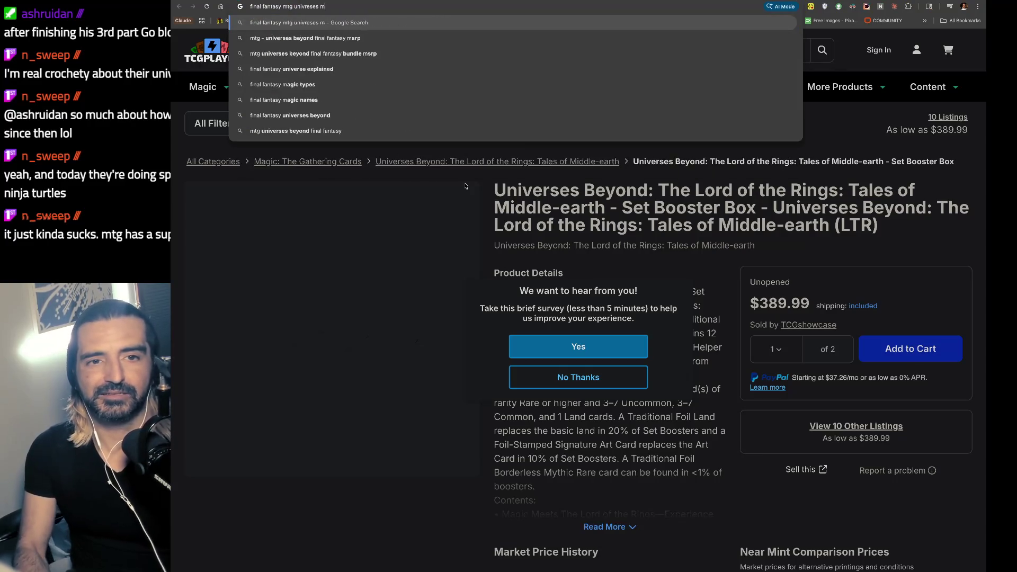
key("Return")
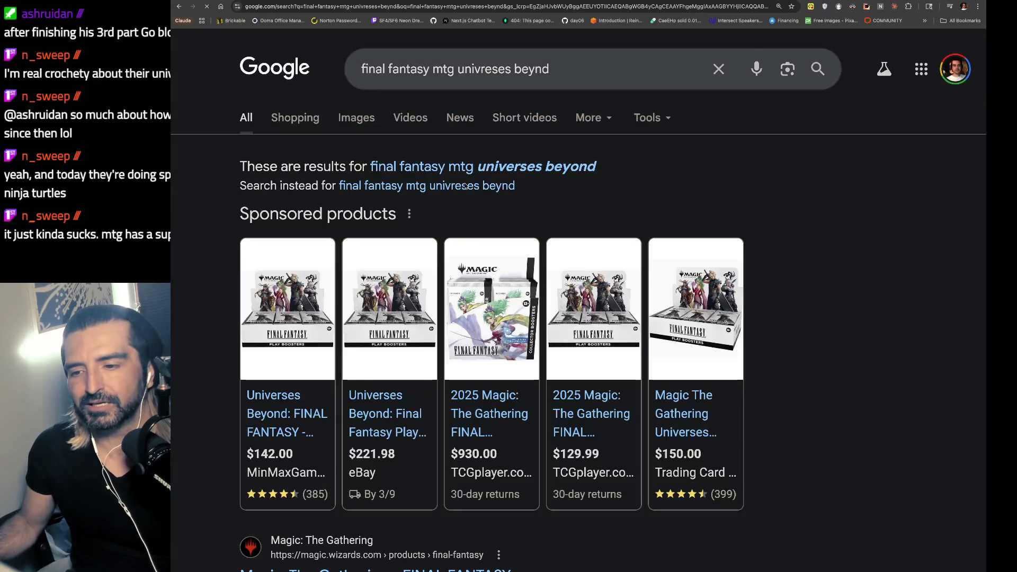
left_click(360, 125)
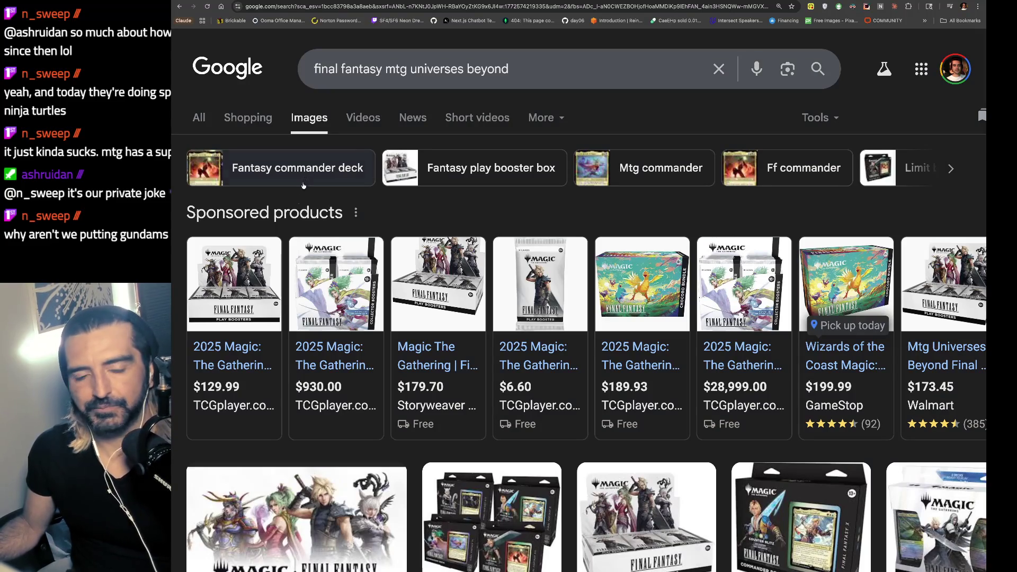
mouse_move(381, 276)
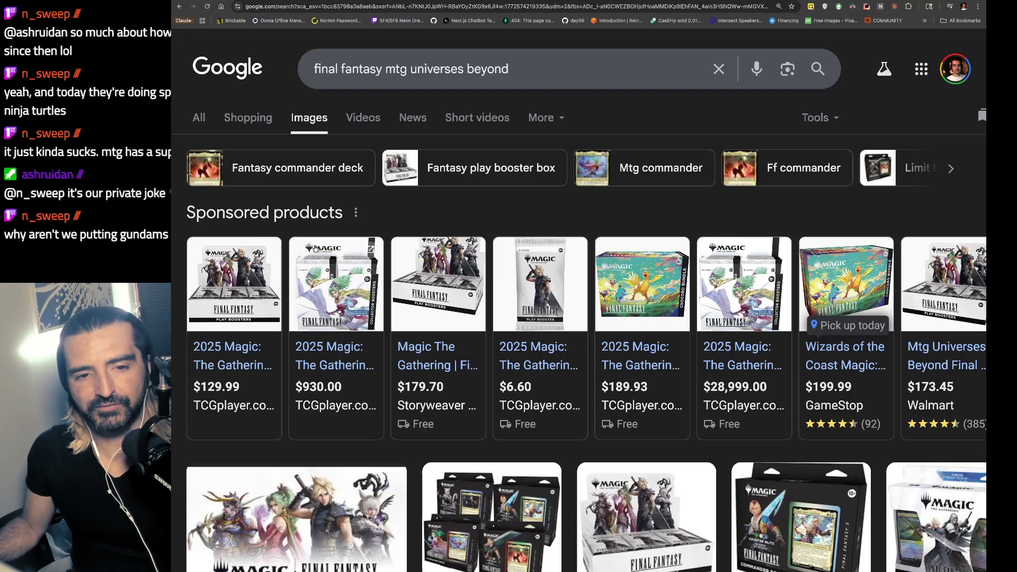
left_click(554, 280)
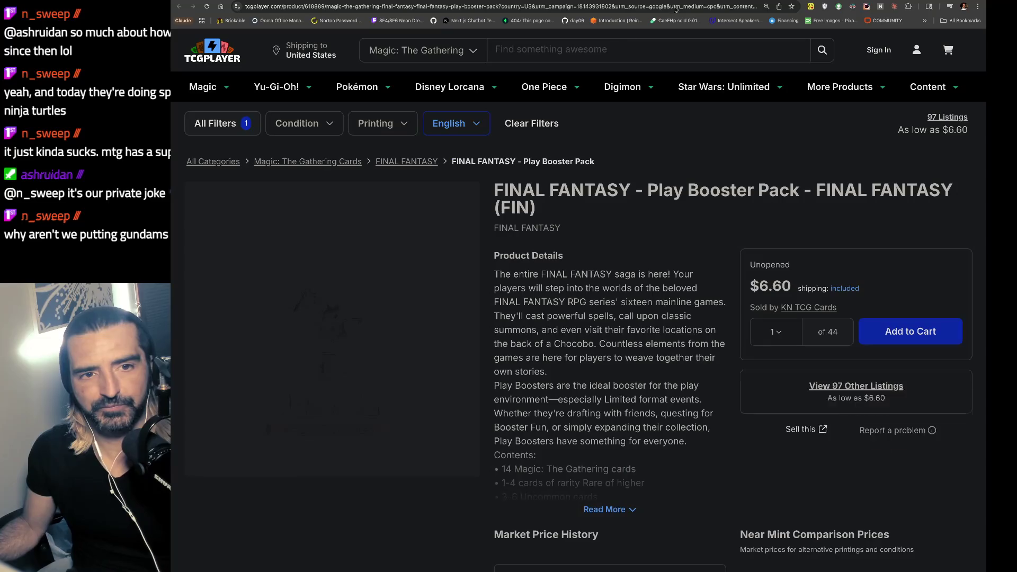
key("alt+Left")
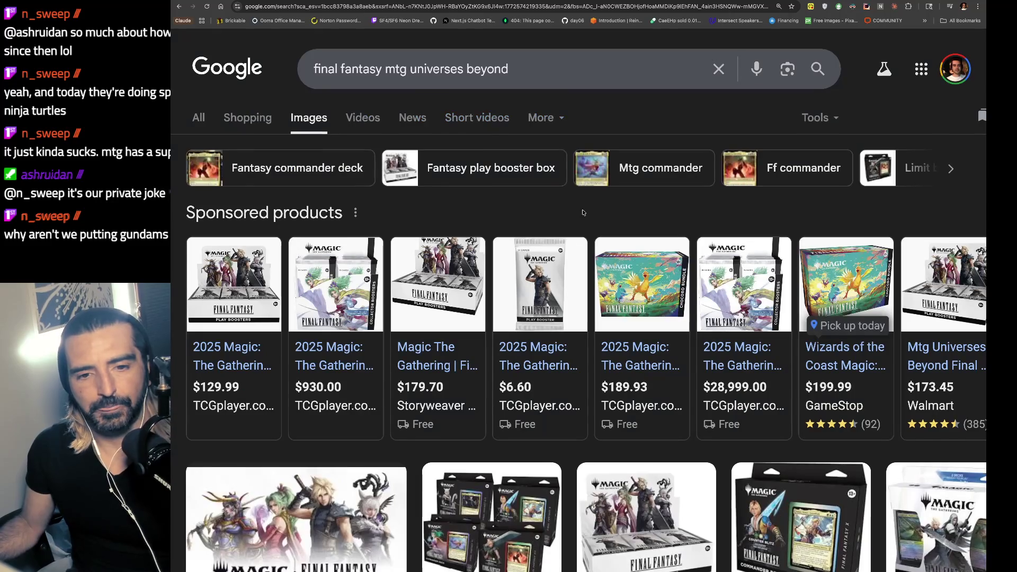
- Preview the Commander's Herald 'Universes Beyond: Final Fantasy First Look' image in the side panel
mouse_move(435, 308)
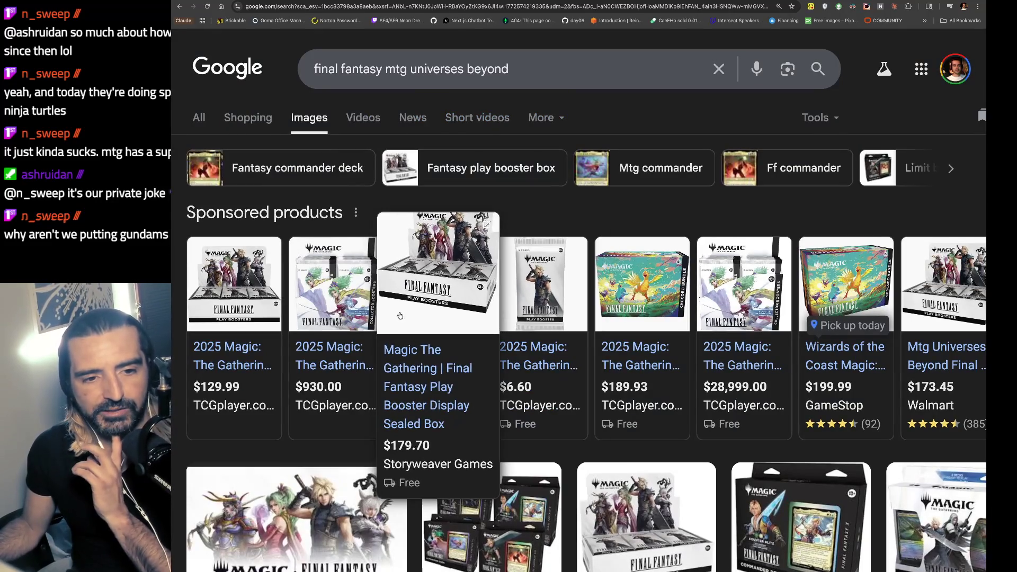
mouse_move(258, 310)
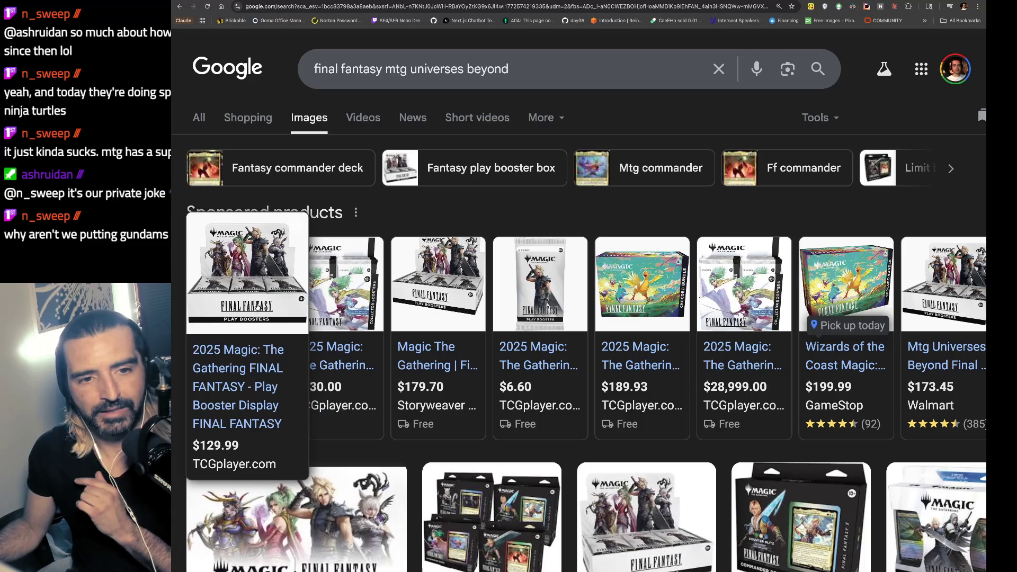
scroll(265, 318, "down", 2)
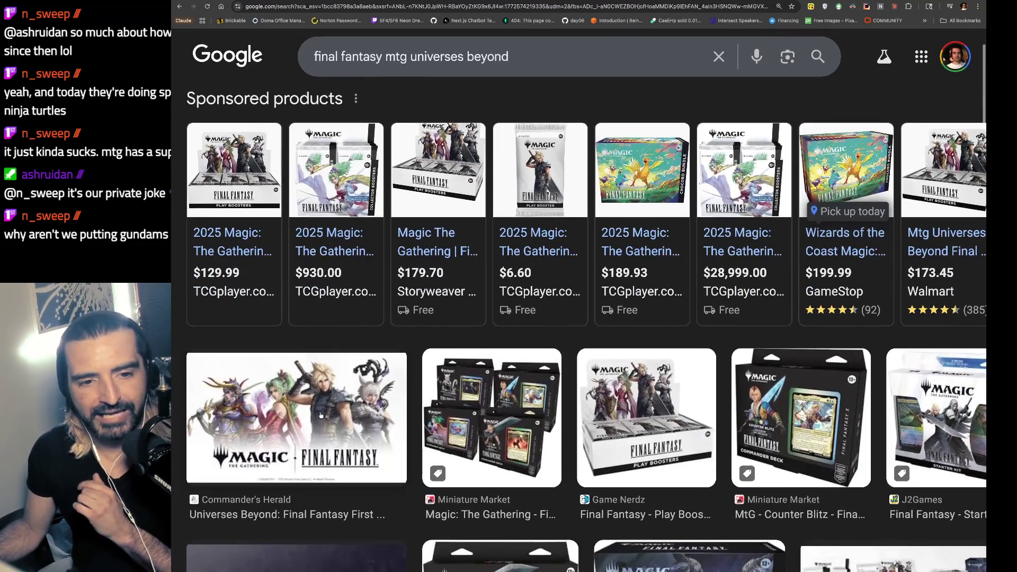
left_click(290, 419)
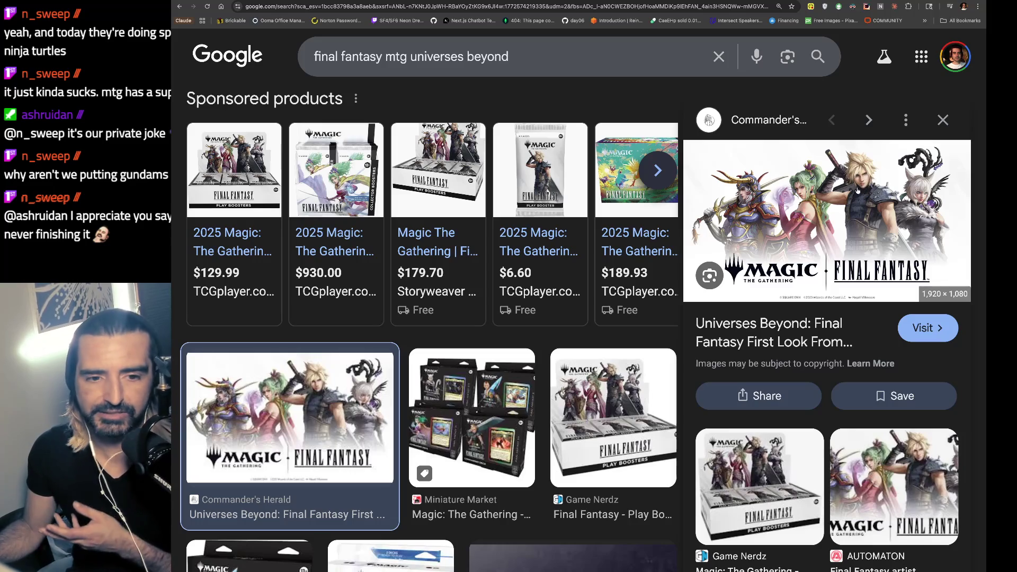
scroll(869, 230, "down", 2)
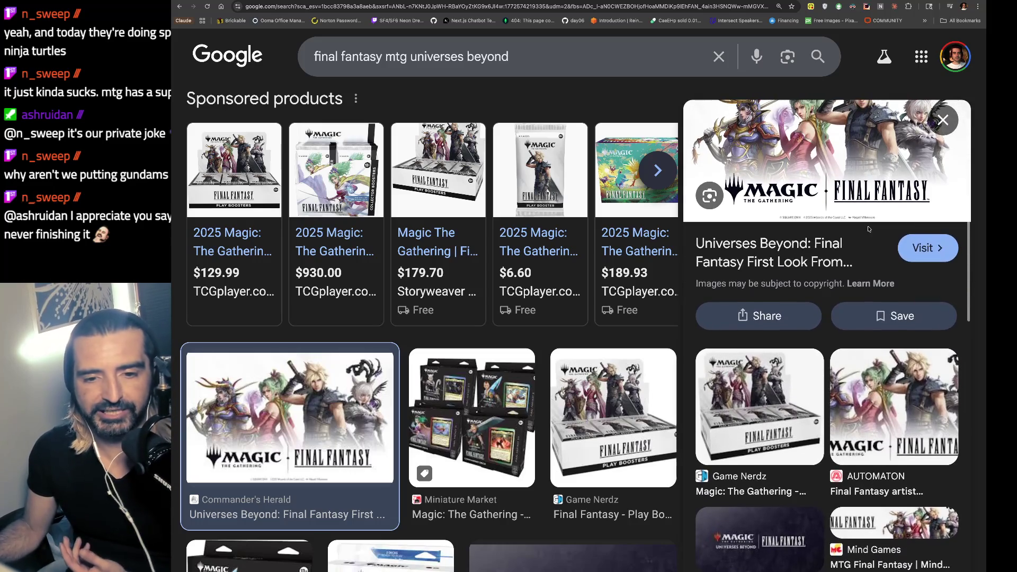
scroll(869, 230, "up", 2)
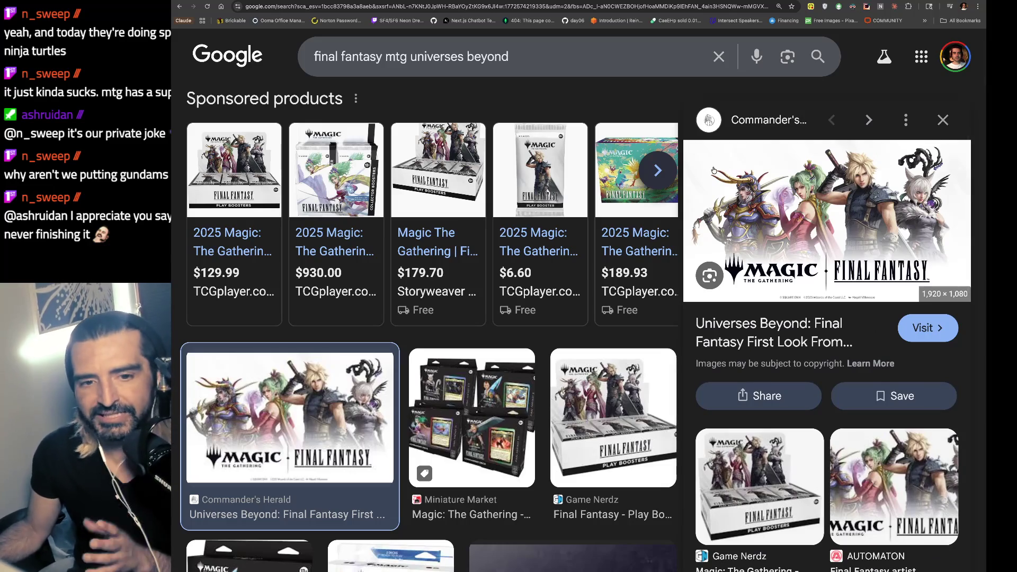
mouse_move(533, 179)
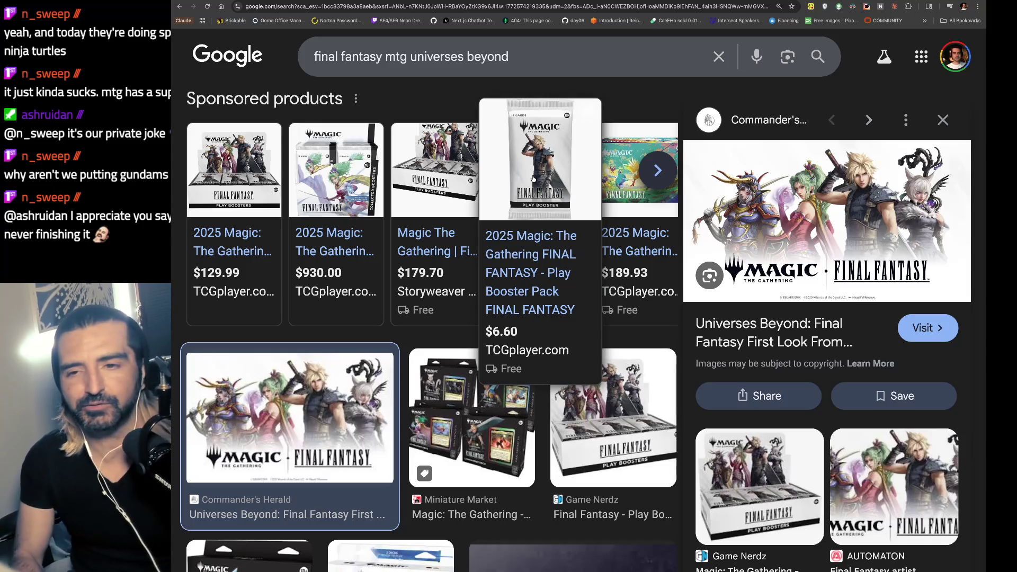
key("super+t")
- Go to Amazon and search for 'final fantasy mtg cards'
type("amazon")
key("Return")
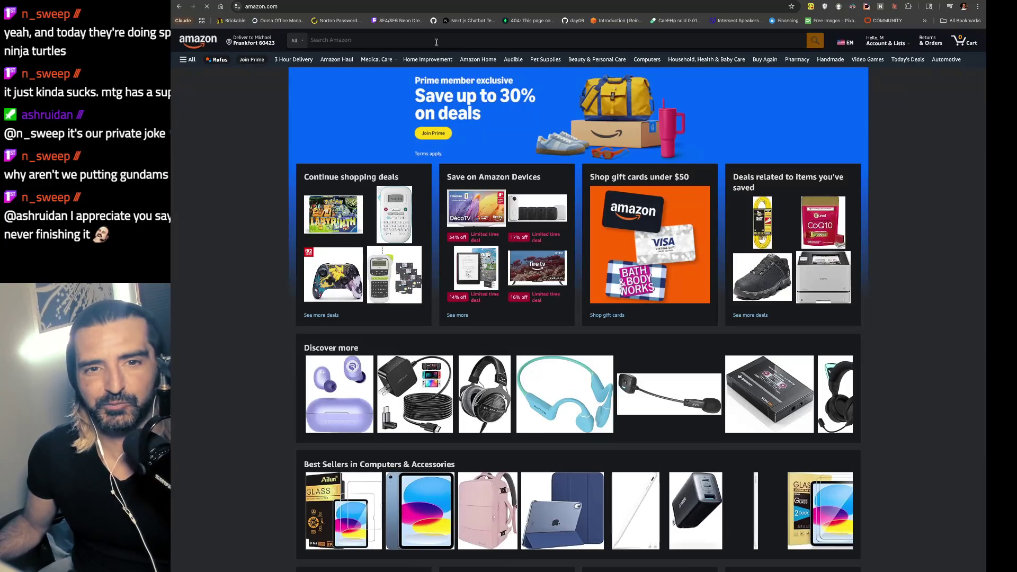
left_click(436, 43)
type("final fantaxy m")
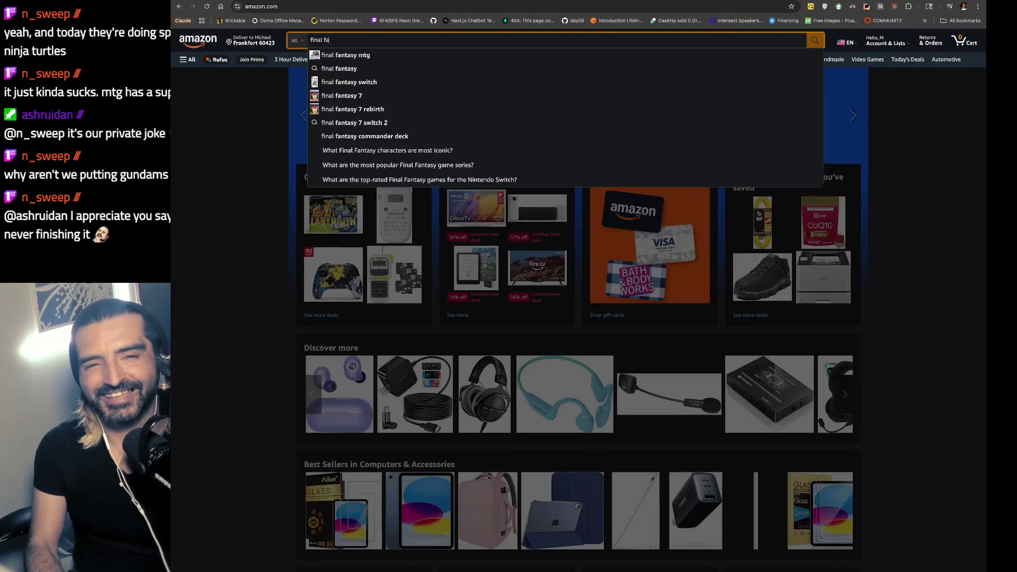
type("tg ")
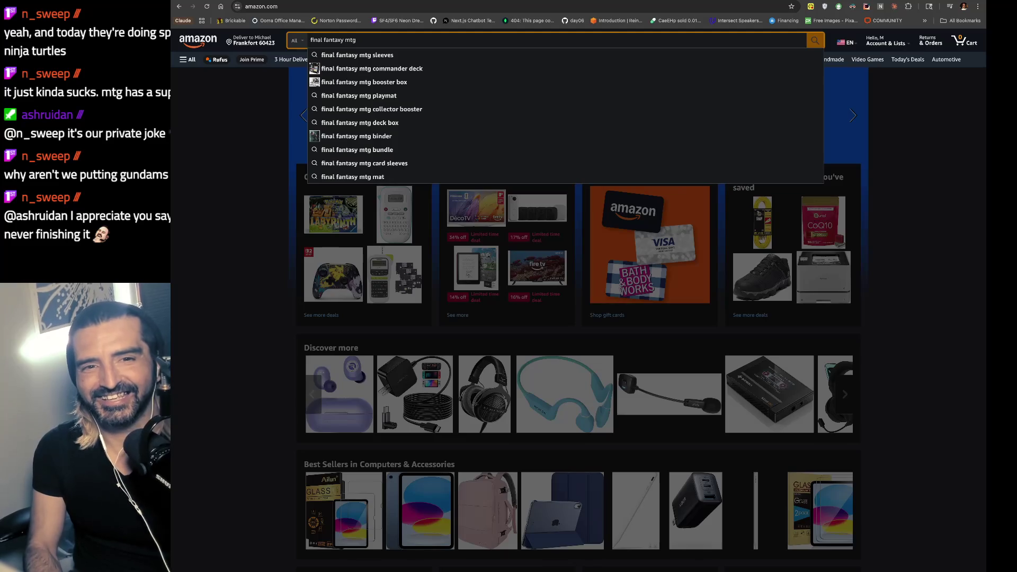
type("cardfs")
key("Return")
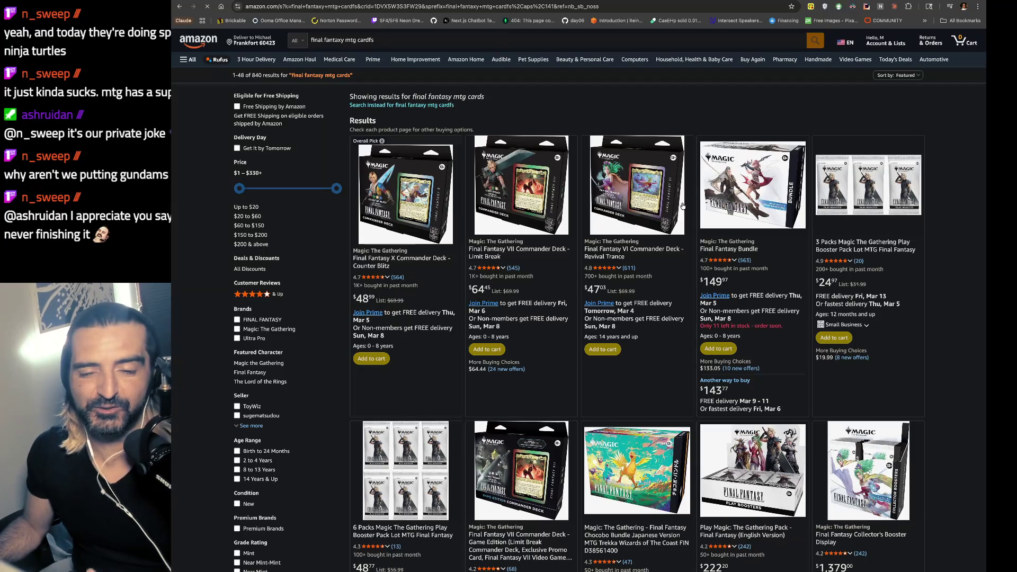
- Open the $48.77 six-pack Final Fantasy play booster lot and enlarge its product photo
scroll(662, 265, "down", 5)
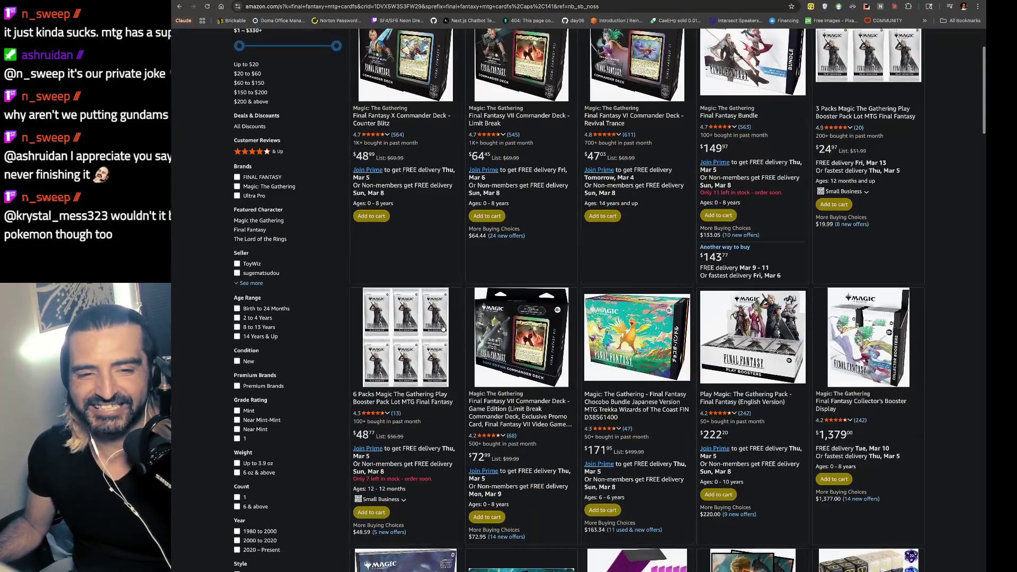
left_click(419, 324)
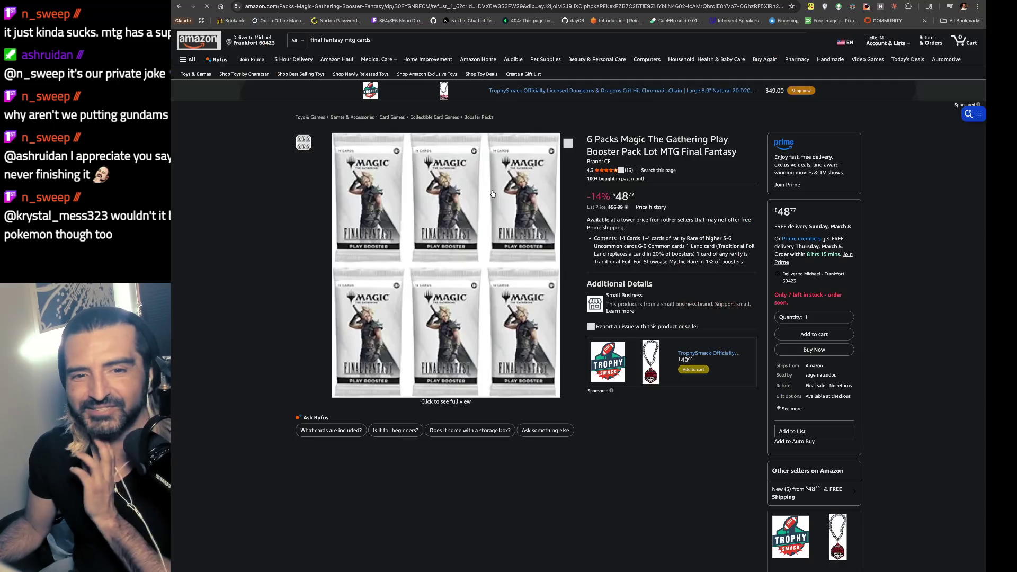
left_click(493, 194)
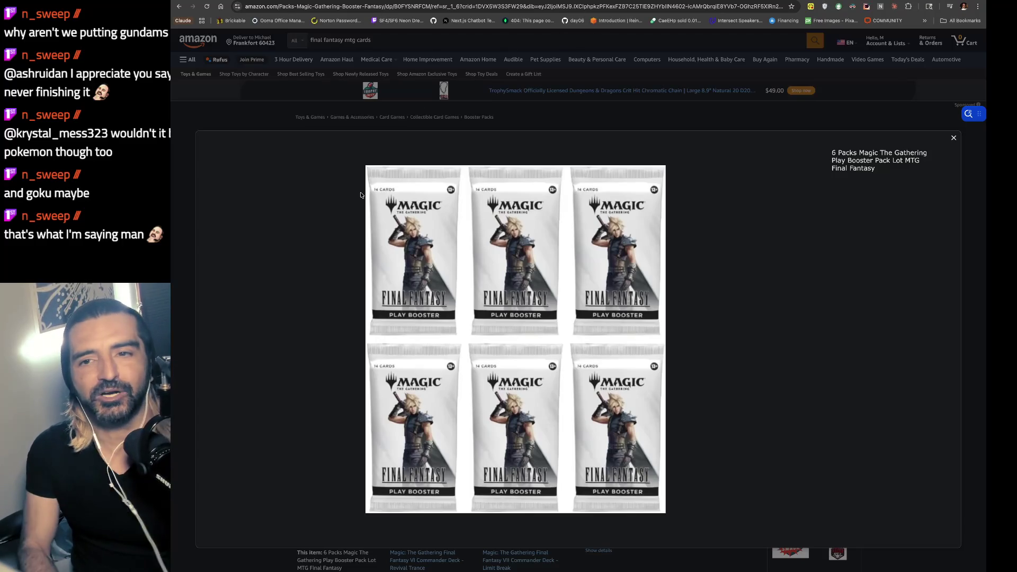
key("ctrl+l")
type("mtg ")
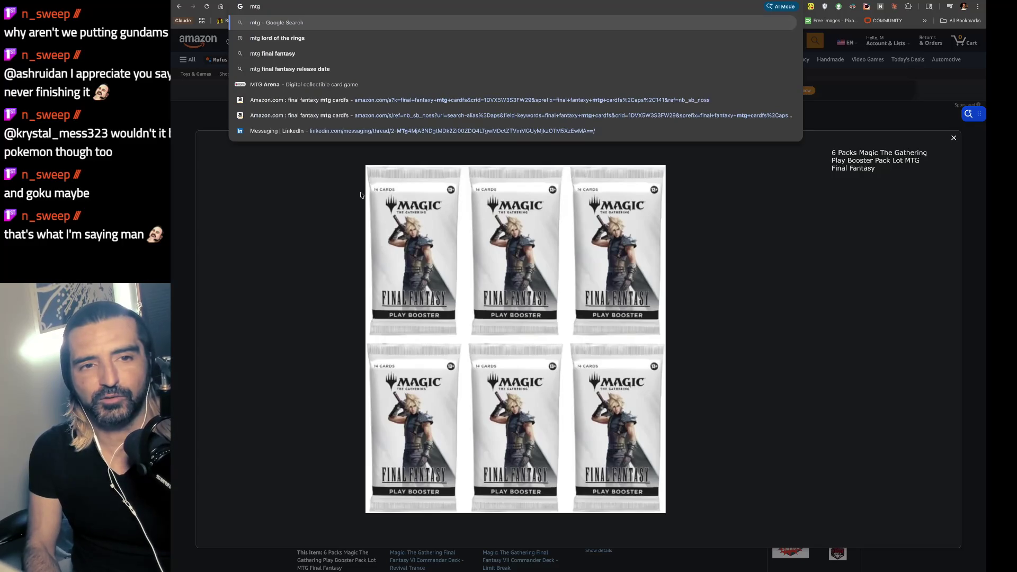
type("lord of the rings")
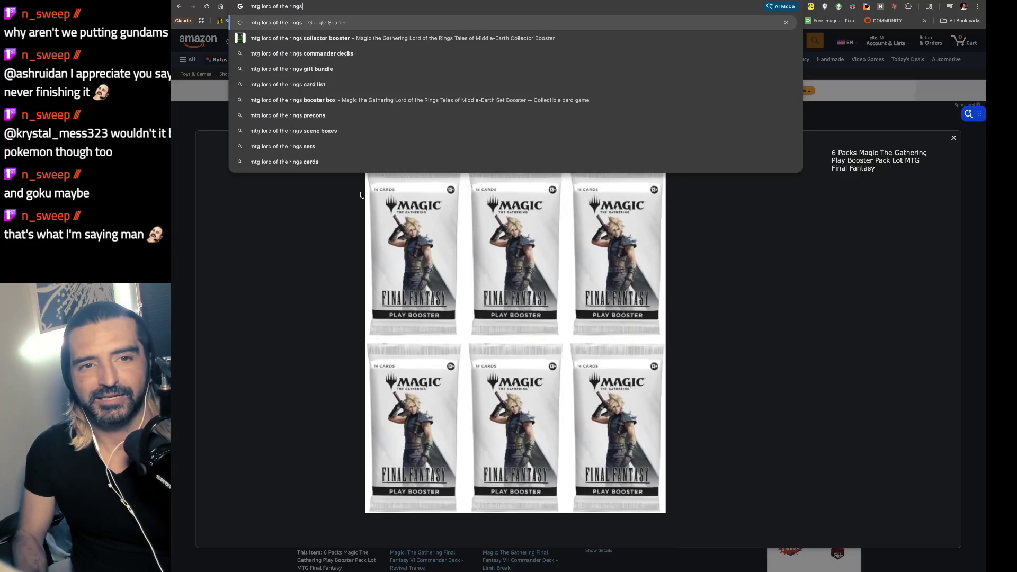
type(" one ring")
- Open the $116.43 TCGplayer One Ring listing from the 'mtg lord of the rings one ring' image results
key("Return")
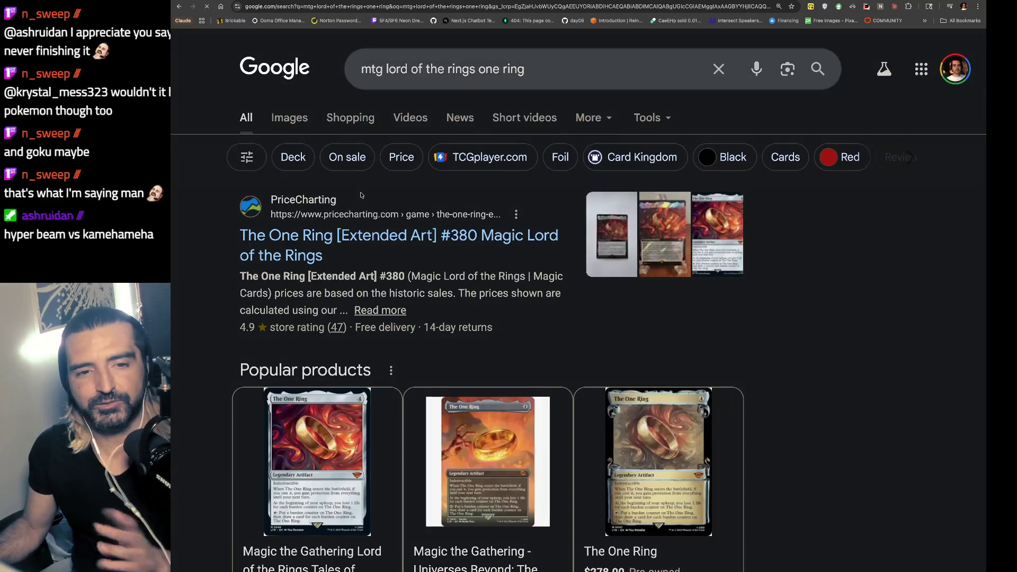
left_click(295, 117)
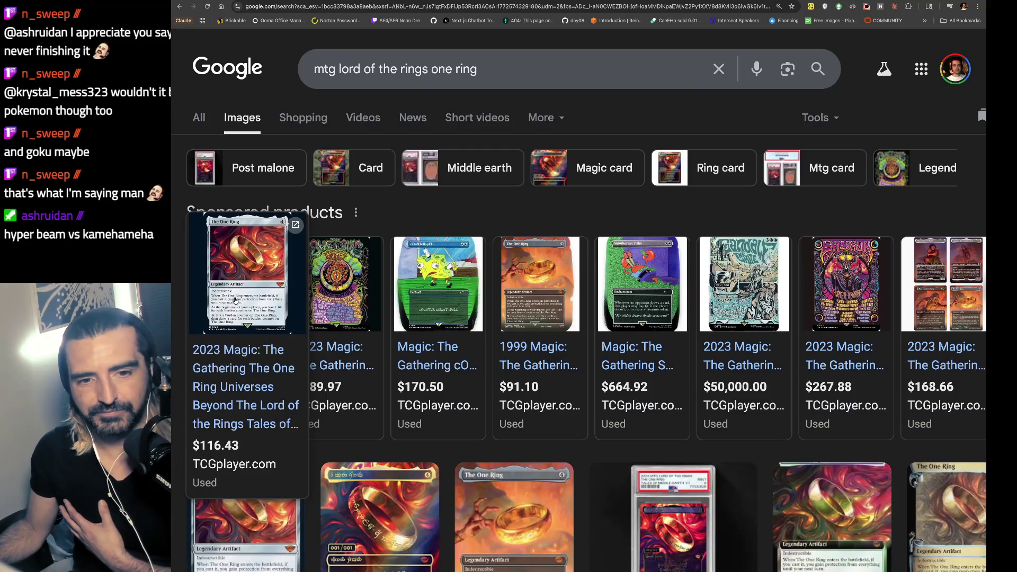
left_click(236, 301)
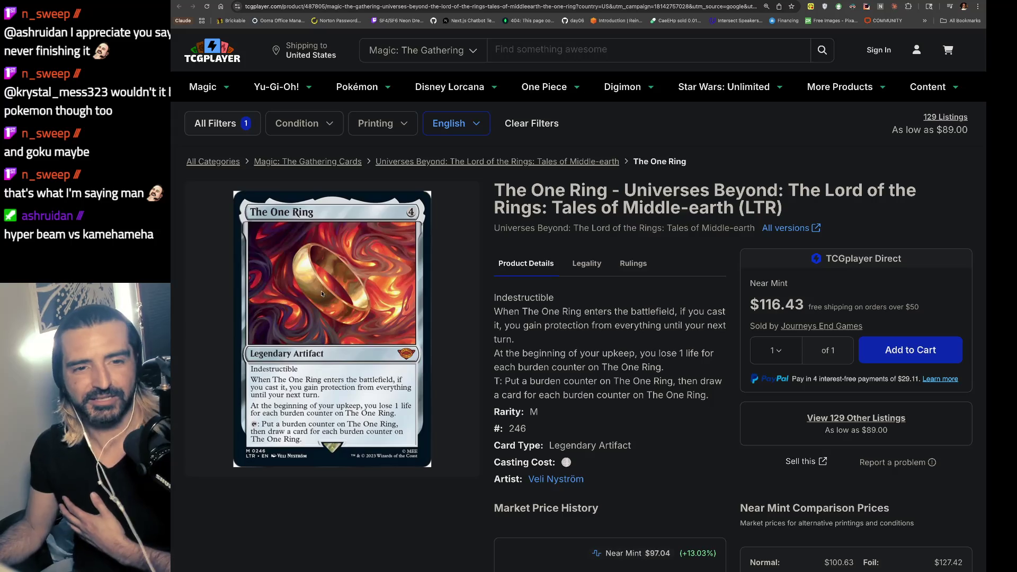
- Select The One Ring (LTR) product title on TCGplayer, then open a new tab
left_click_drag(546, 192, 784, 209)
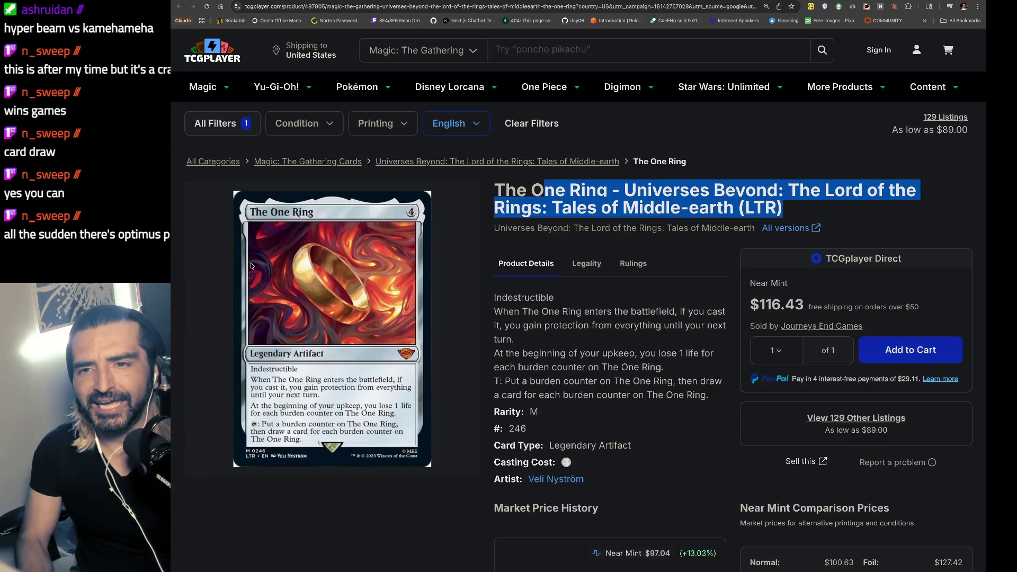
key("ctrl+t")
- Go to chatgpt.com and ask 'who owns the MTG ip'
type("chatgpt.com")
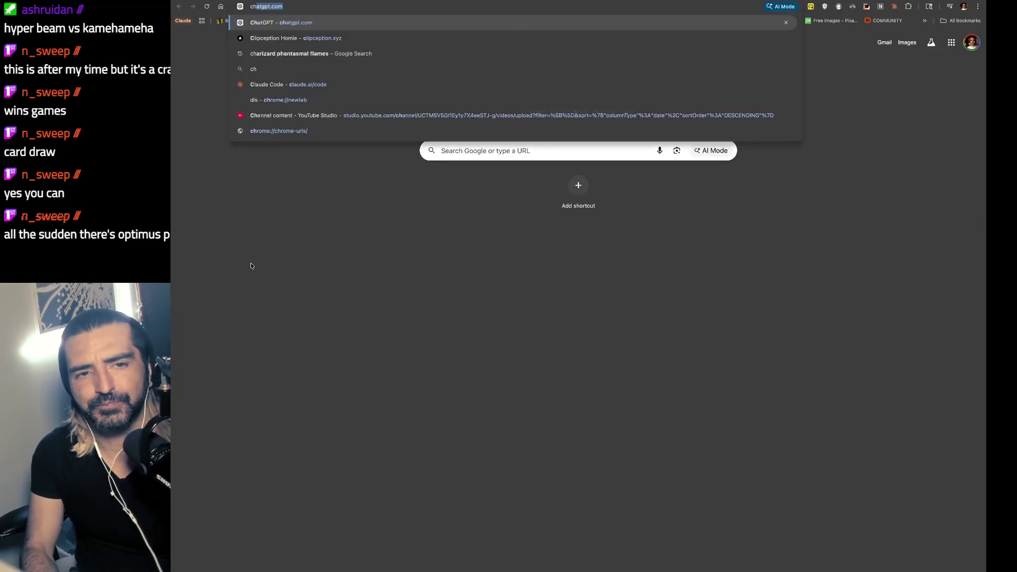
key("Return")
type("w")
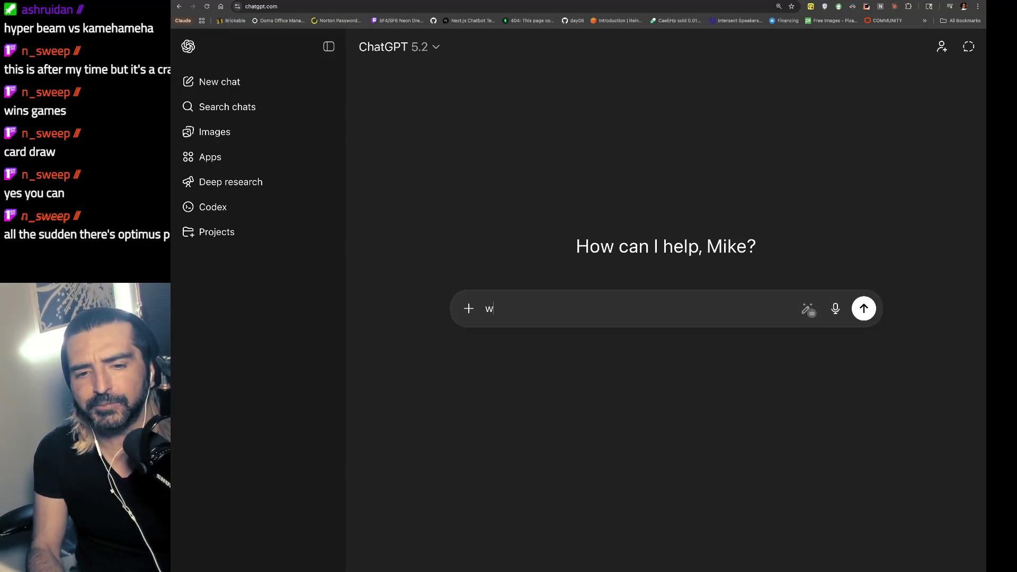
type("ho owns the MTG")
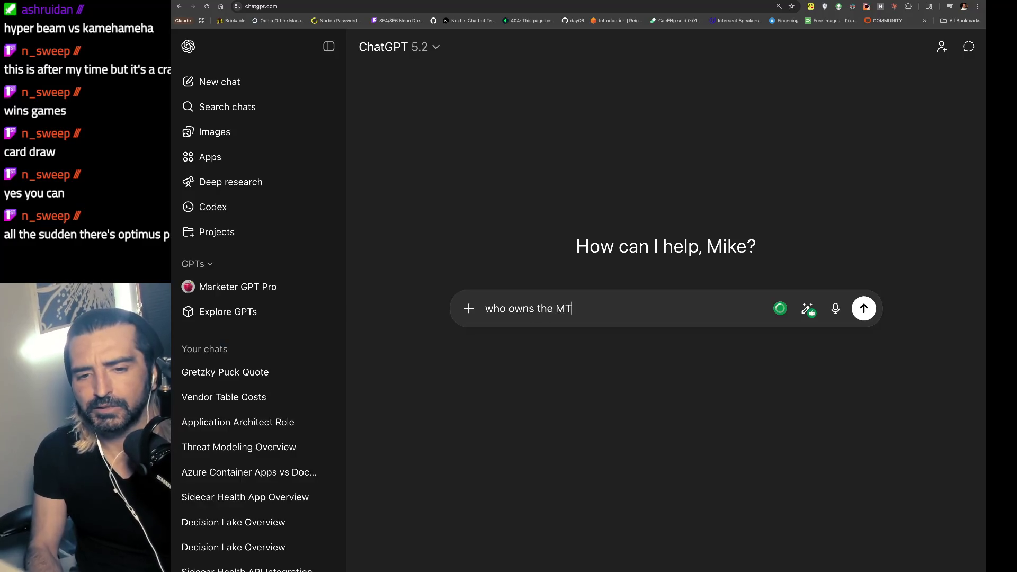
key("Return")
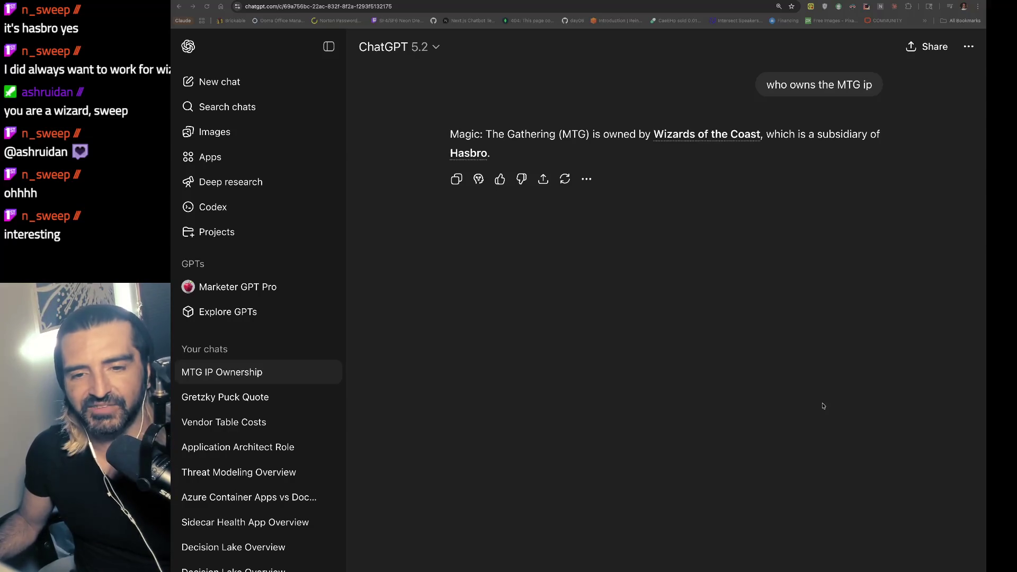
- Review the Ralph loop terminal output back through iteration 7's completed checks
key("super+Tab")
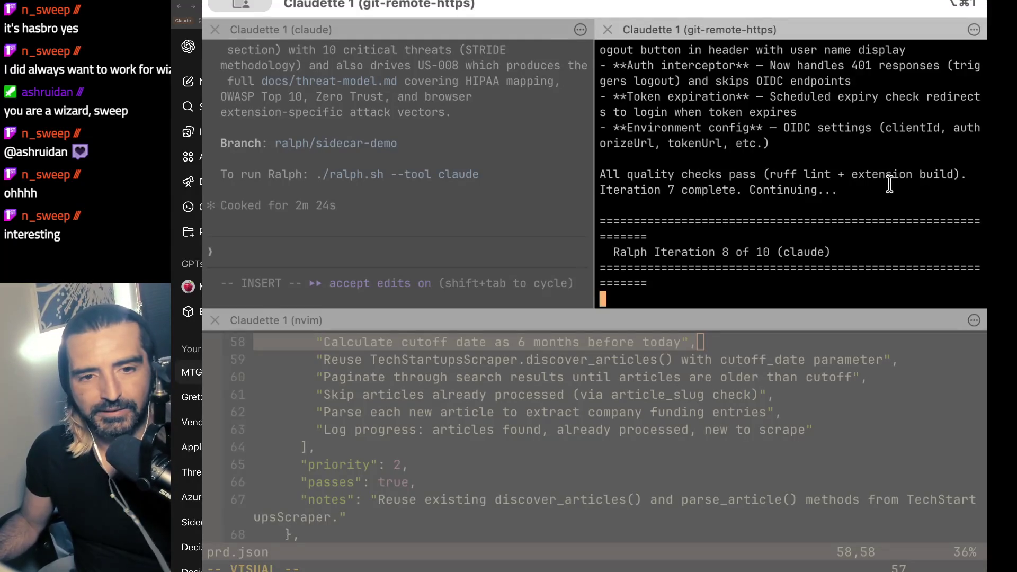
left_click_drag(738, 159, 732, 199)
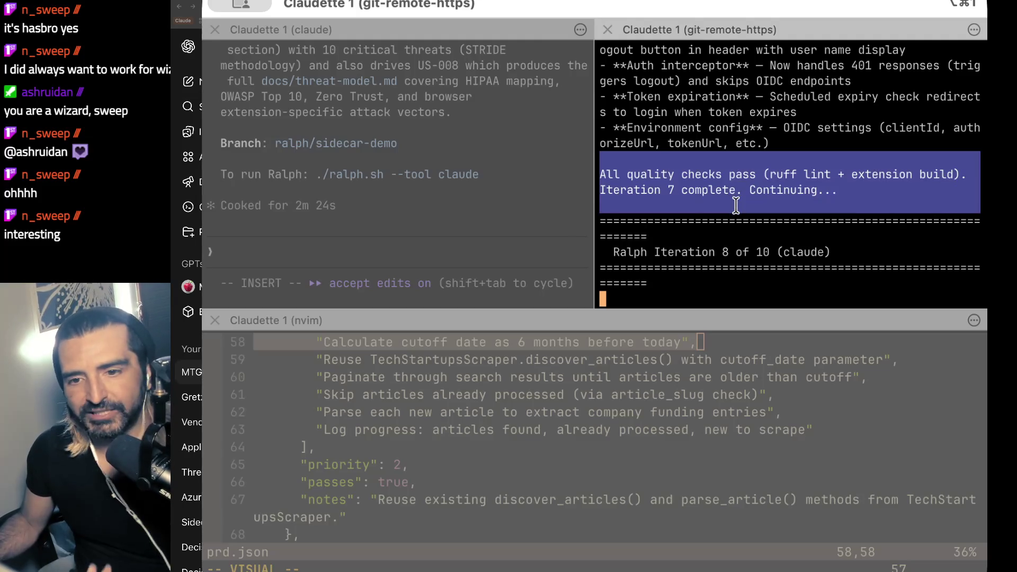
scroll(736, 205, "up", 4)
scroll(736, 205, "up", 5)
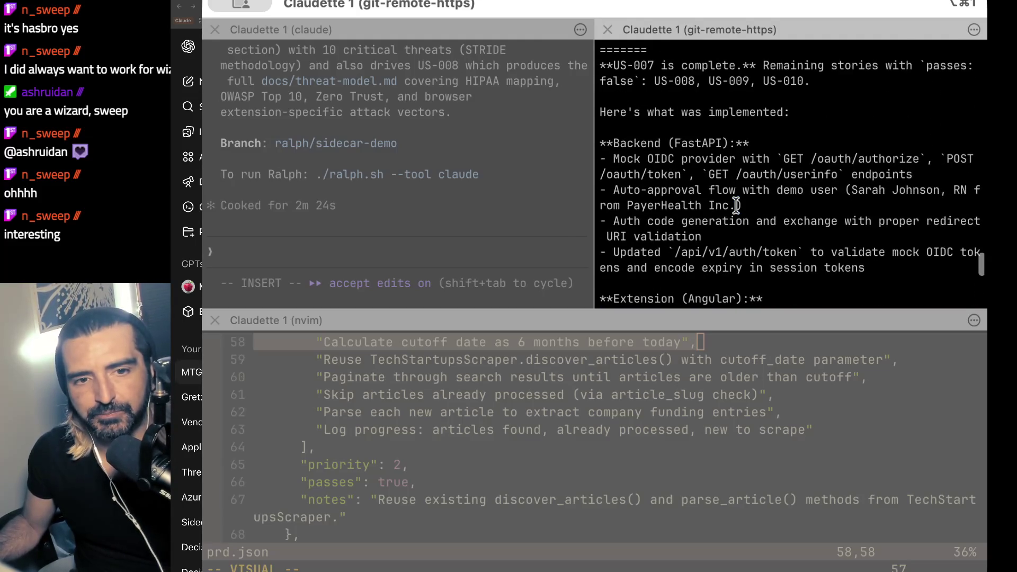
scroll(737, 204, "up", 8)
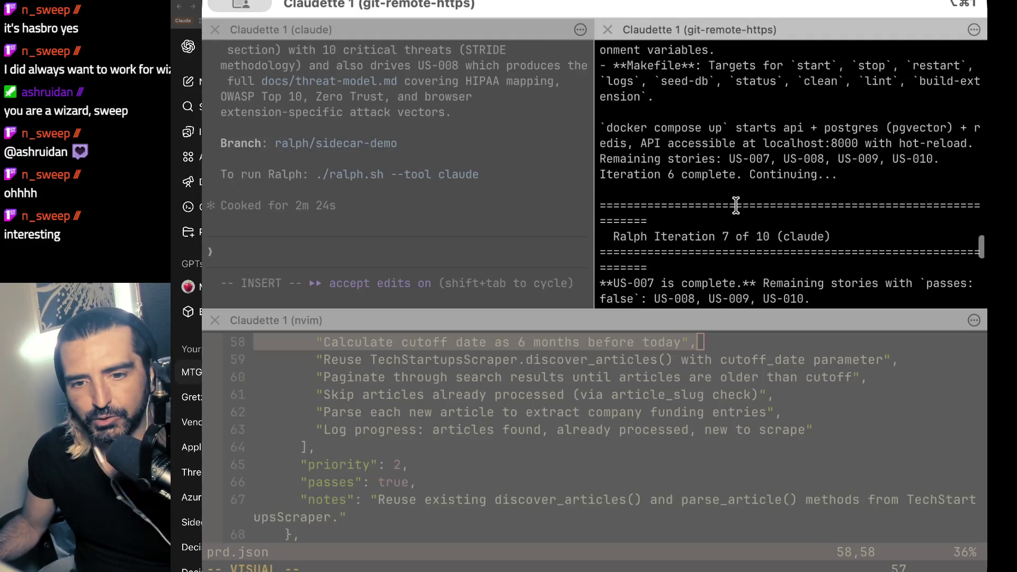
scroll(737, 204, "up", 8)
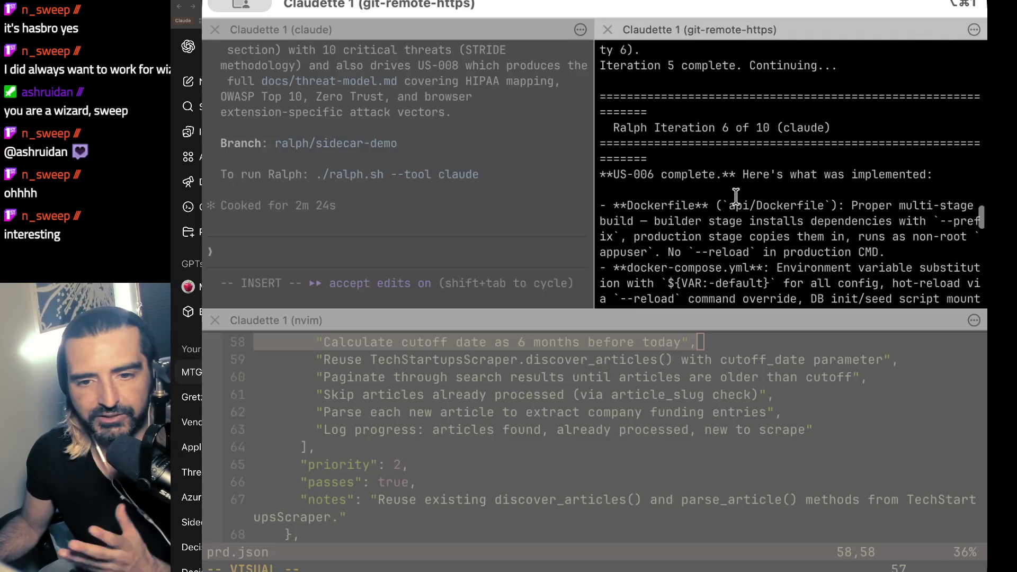
scroll(736, 196, "up", 8)
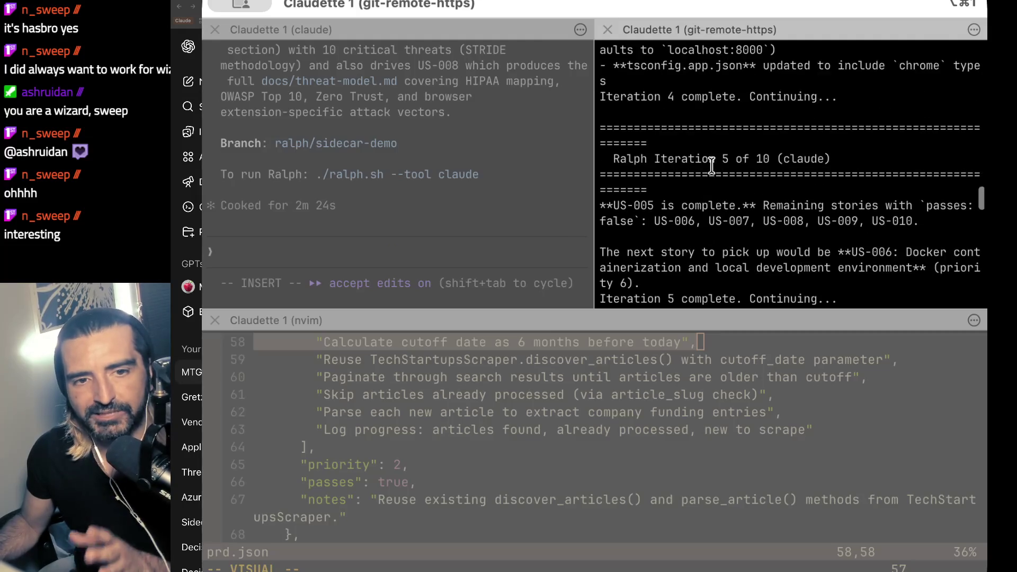
scroll(711, 166, "up", 3)
scroll(712, 166, "down", 20)
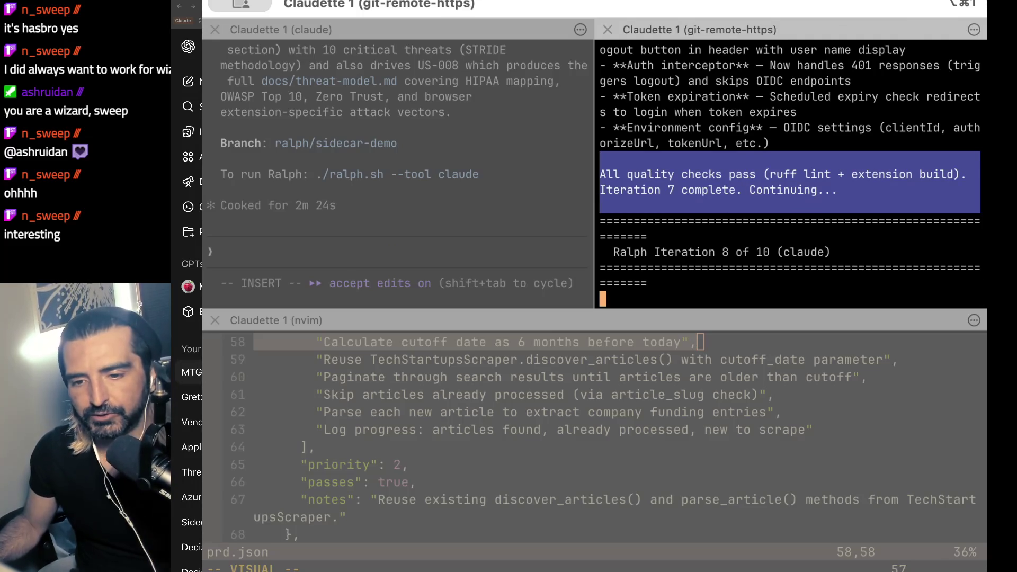
key("super+Tab")
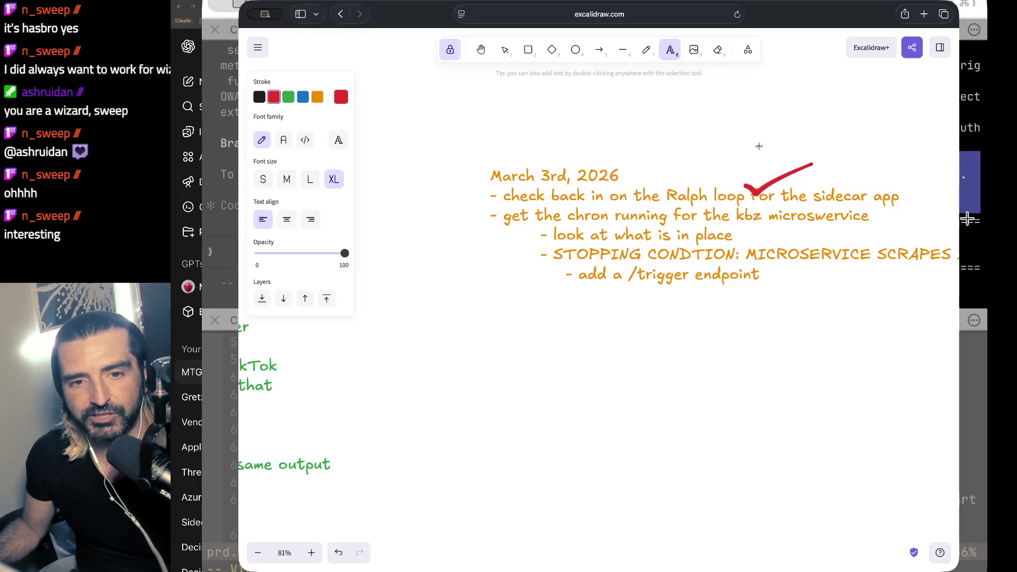
- Add the line '-- on iteration 8 of 19' under the sidecar app item and make it red
left_click(910, 201)
left_click(911, 202)
key("Return")
type("00 on")
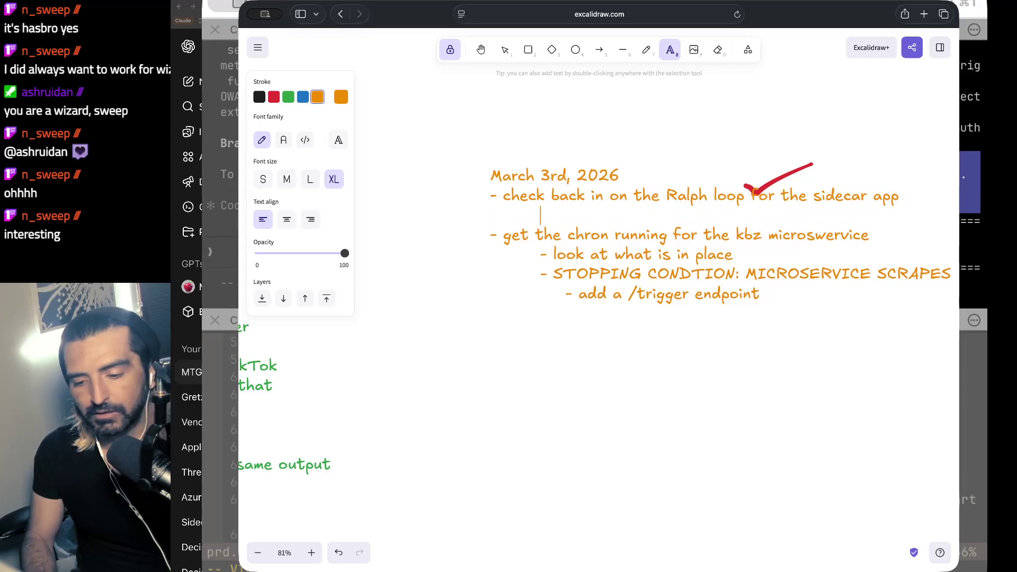
key("BackSpace")
key("BackSpace")
key("BackSpace")
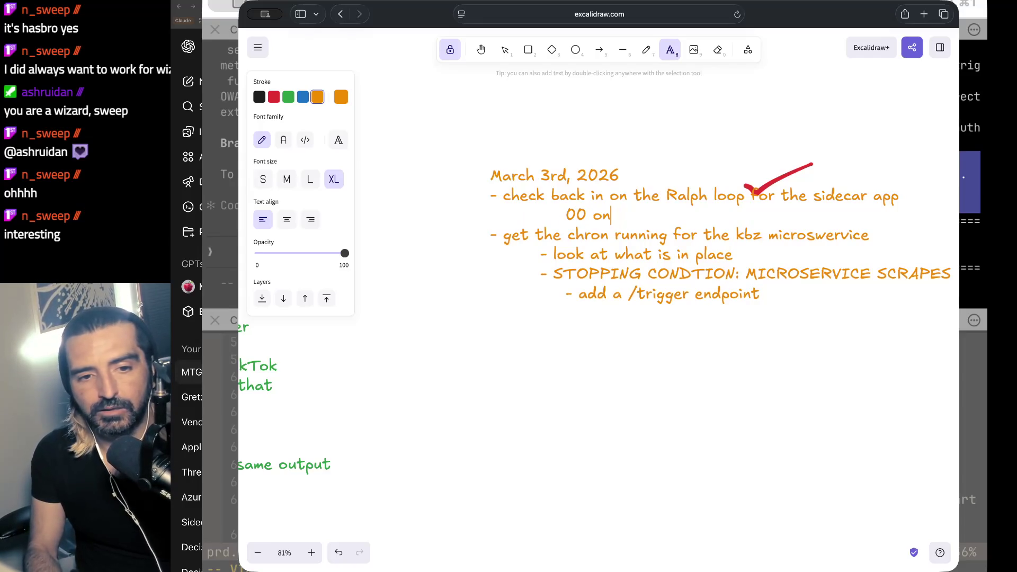
type("-- onite!")
key("BackSpace")
key("BackSpace")
key("BackSpace")
key("BackSpace")
type("iteration 8 of t")
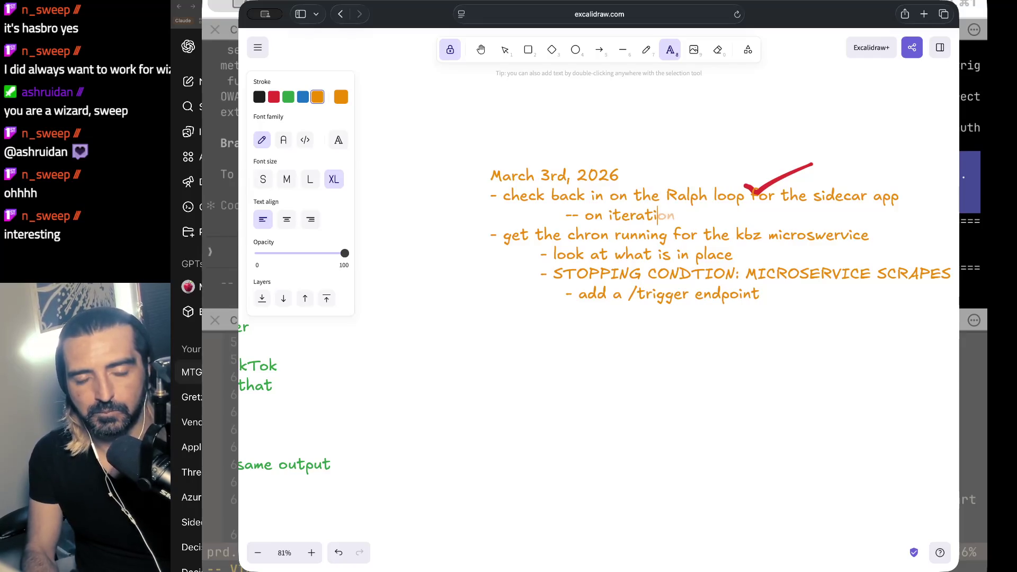
key("BackSpace")
type("19")
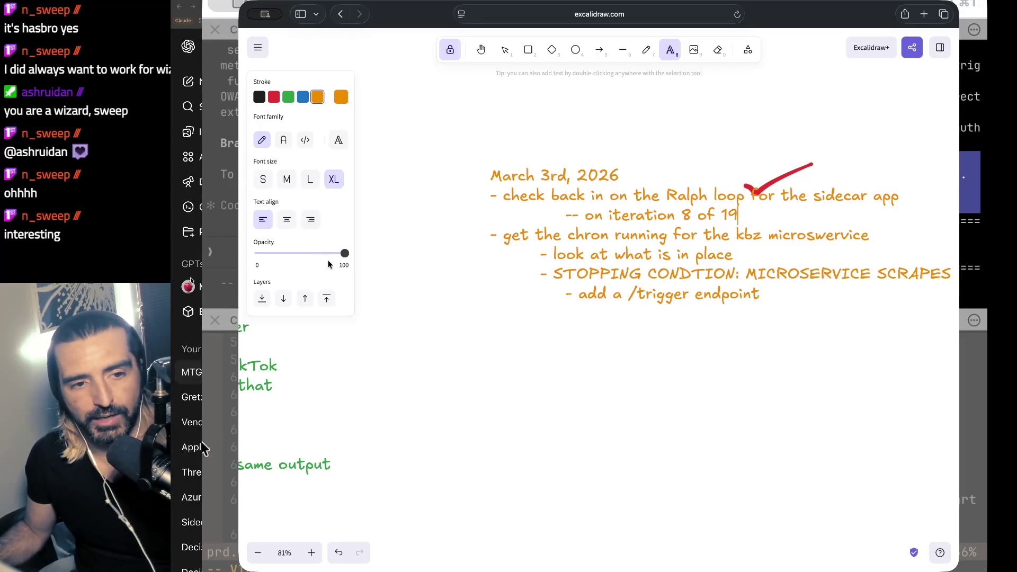
left_click(274, 96)
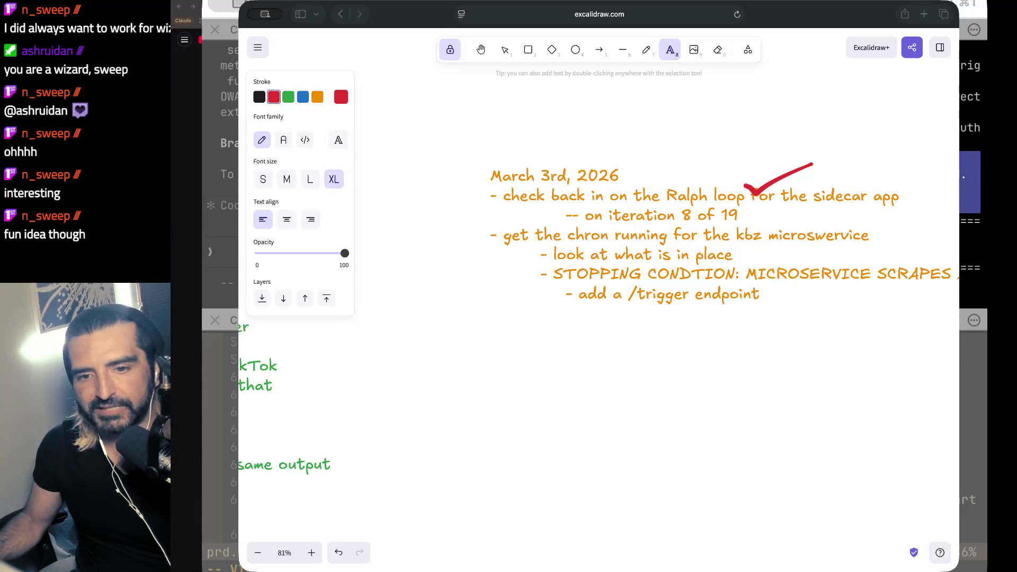
key("super+Tab")
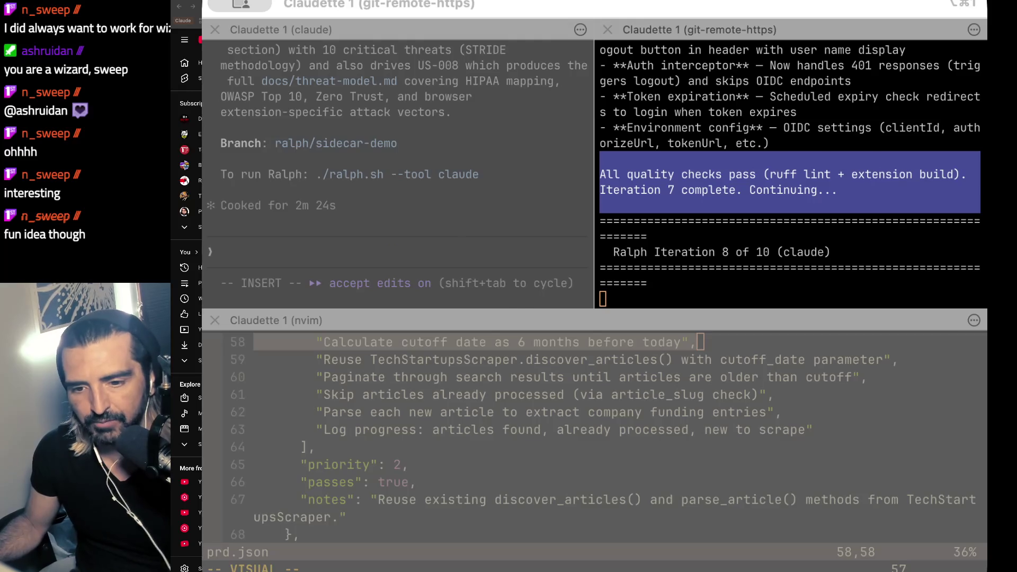
- Scroll through the YouTube 'cardboard chaser' results for Chasing Cardboard videos
key("super+Tab")
scroll(431, 253, "down", 1)
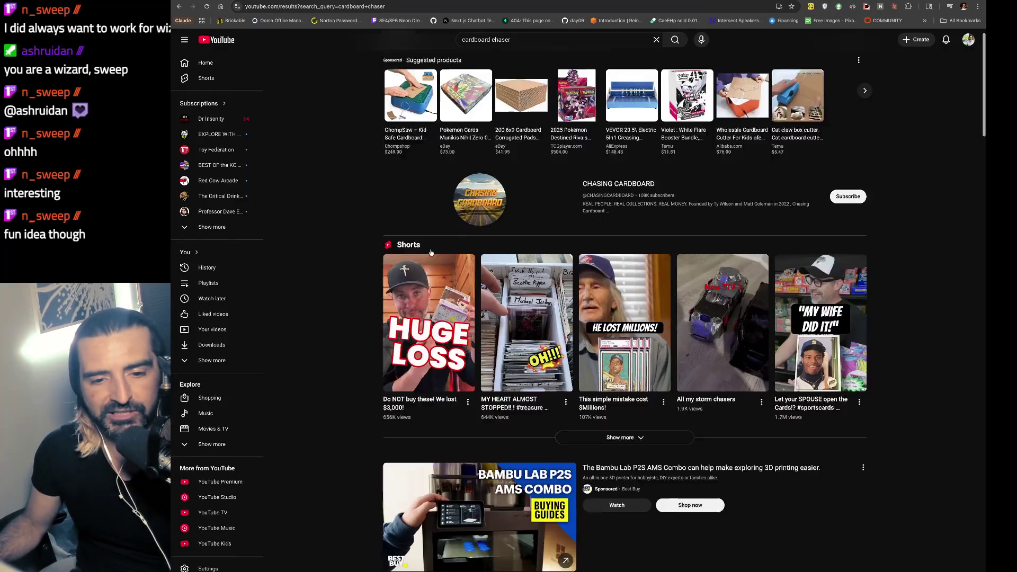
scroll(432, 253, "down", 3)
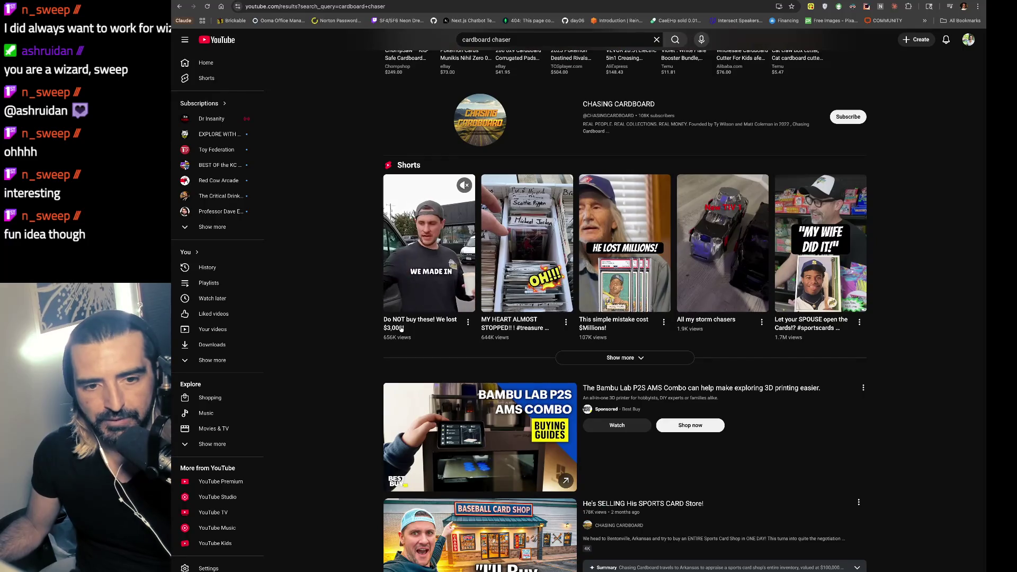
scroll(401, 328, "down", 3)
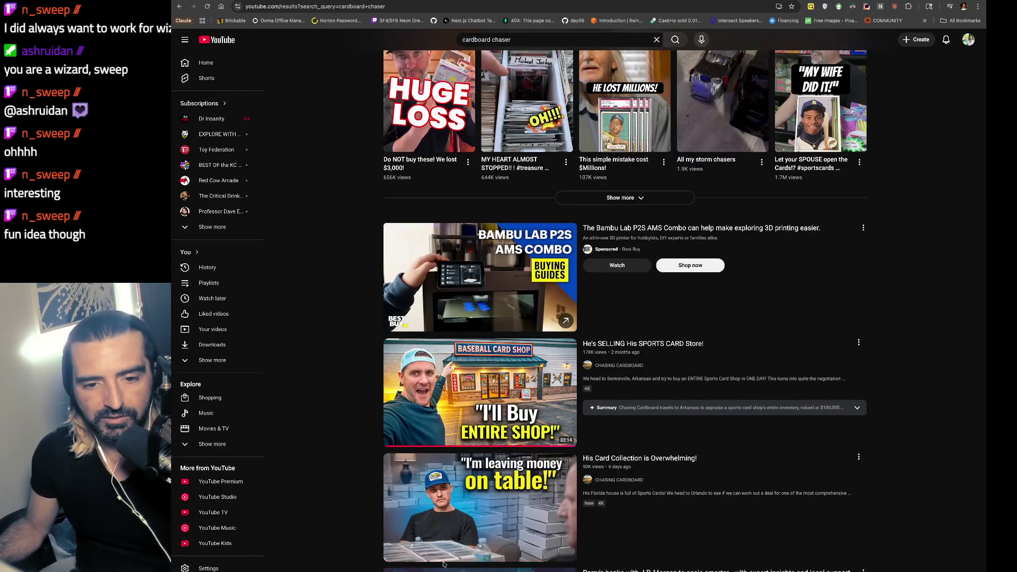
scroll(444, 564, "down", 1)
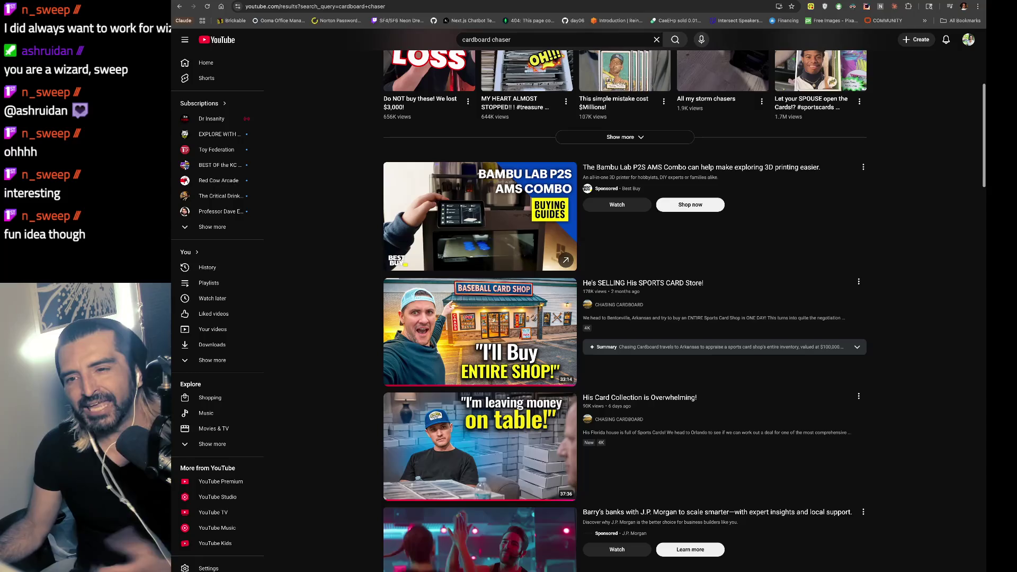